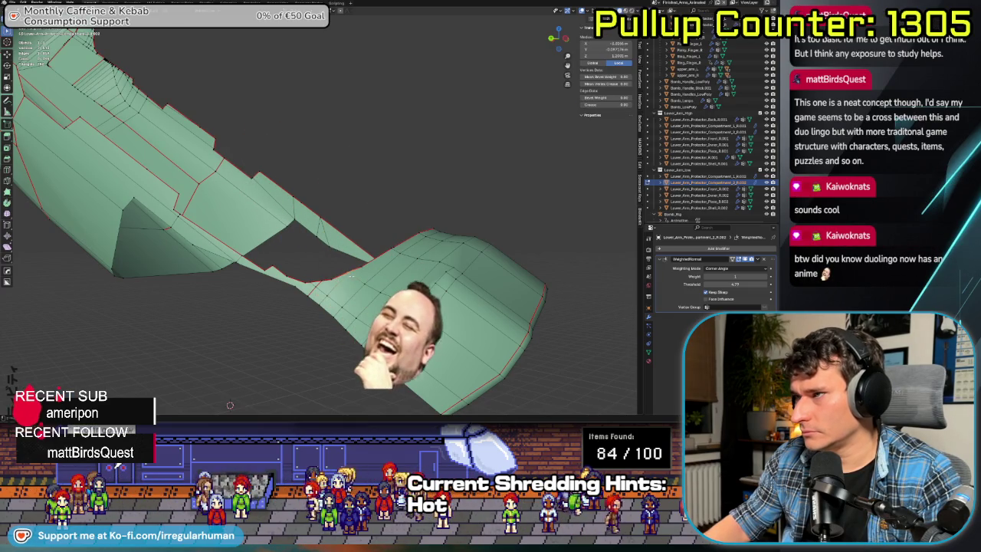
- Deselect all, pick a vertex on the mesh's lower edge, and view the long curved arm piece
{"action": "left_click", "coordinate": [383, 338]}
{"action": "mouse_move", "coordinate": [383, 338]}
{"action": "middle_mouse_down"}
{"action": "mouse_move", "coordinate": [366, 322]}
{"action": "mouse_move", "coordinate": [268, 331]}
{"action": "mouse_move", "coordinate": [280, 314]}
{"action": "middle_mouse_up"}
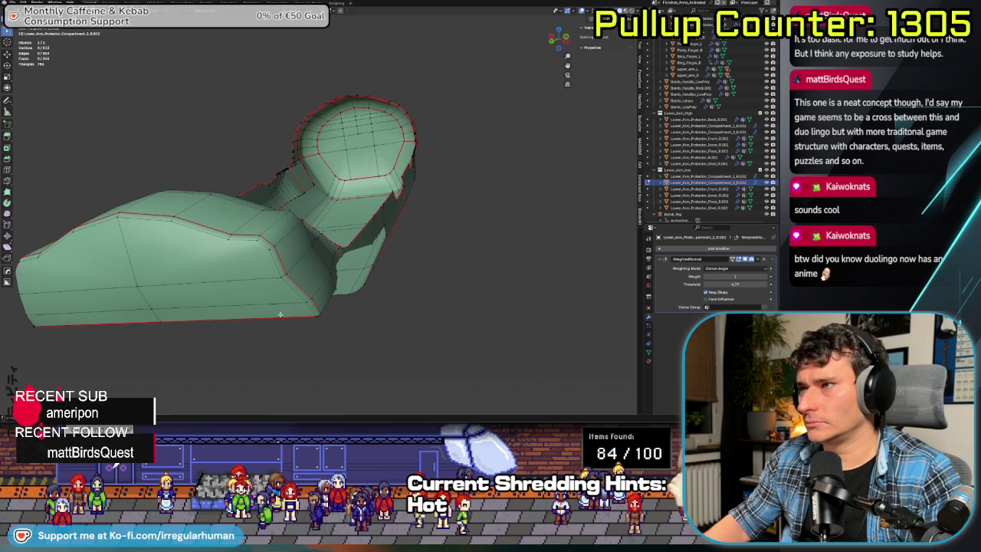
{"action": "left_click", "coordinate": [288, 256]}
{"action": "middle_click_drag", "start_coordinate": [228, 394], "coordinate": [208, 314]}
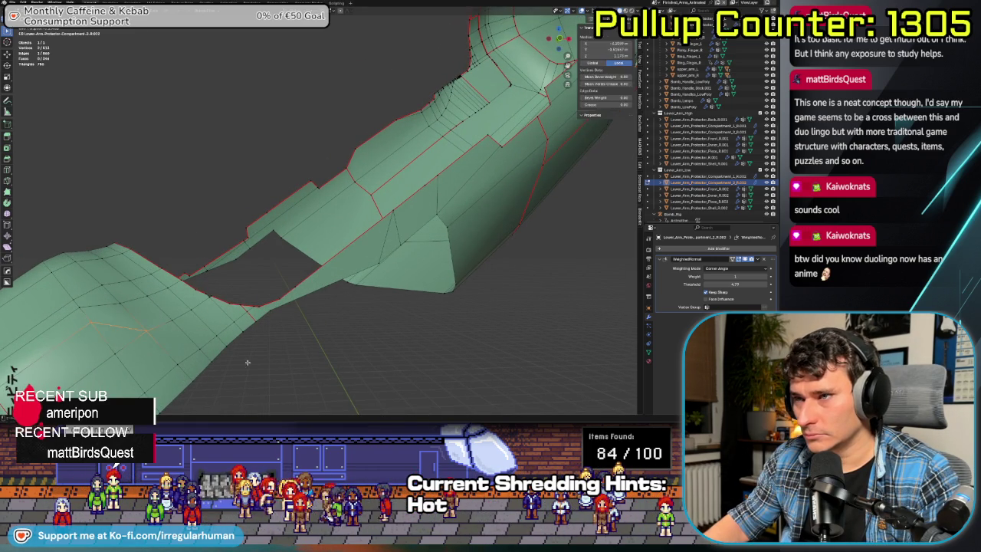
{"action": "middle_click_drag", "start_coordinate": [150, 326], "coordinate": [312, 347]}
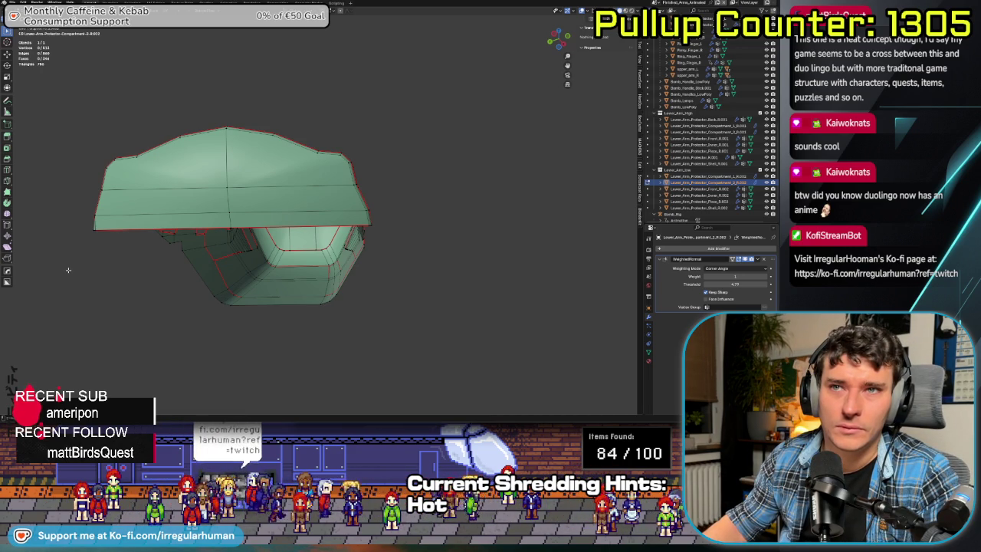
{"action": "middle_click_drag", "start_coordinate": [90, 261], "coordinate": [163, 250]}
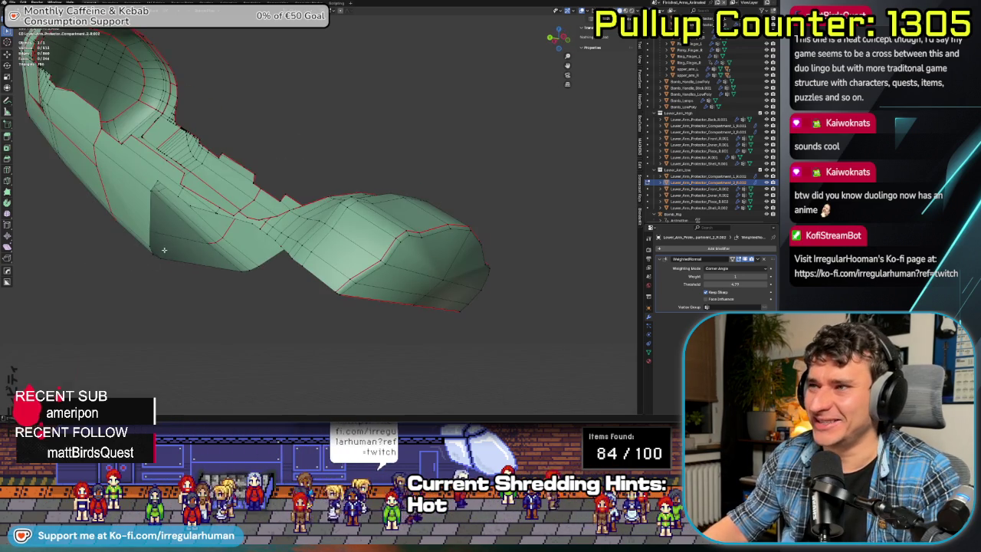
{"action": "middle_click_drag", "start_coordinate": [170, 289], "coordinate": [134, 253]}
{"action": "scroll", "coordinate": [142, 265], "scroll_direction": "up", "scroll_amount": 5}
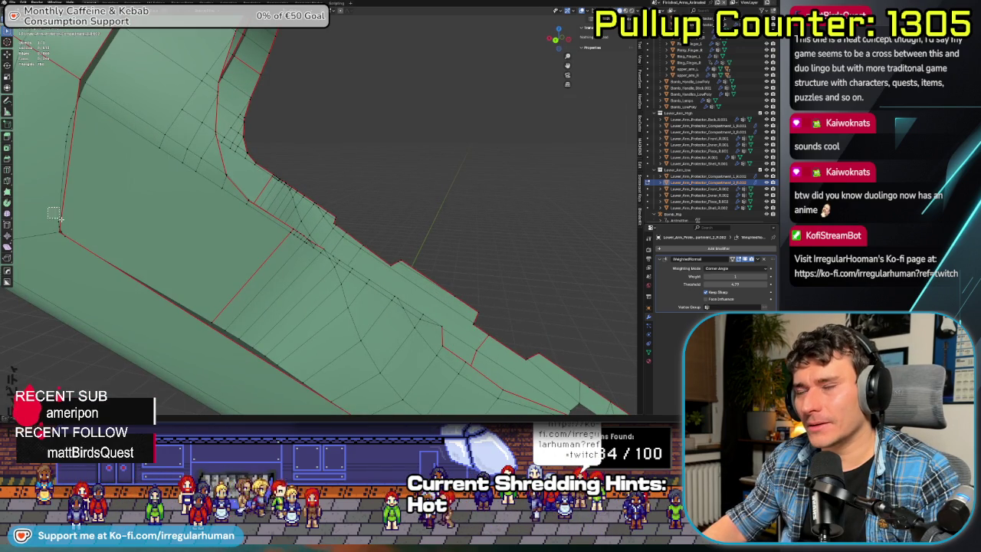
- Select the left rim edge loop, then narrow the selection to a single vertex
{"action": "left_click_drag", "start_coordinate": [58, 217], "coordinate": [60, 220]}
{"action": "mouse_move", "coordinate": [75, 242]}
{"action": "middle_mouse_down"}
{"action": "mouse_move", "coordinate": [153, 199]}
{"action": "mouse_move", "coordinate": [324, 144]}
{"action": "mouse_move", "coordinate": [134, 135]}
{"action": "middle_mouse_up"}
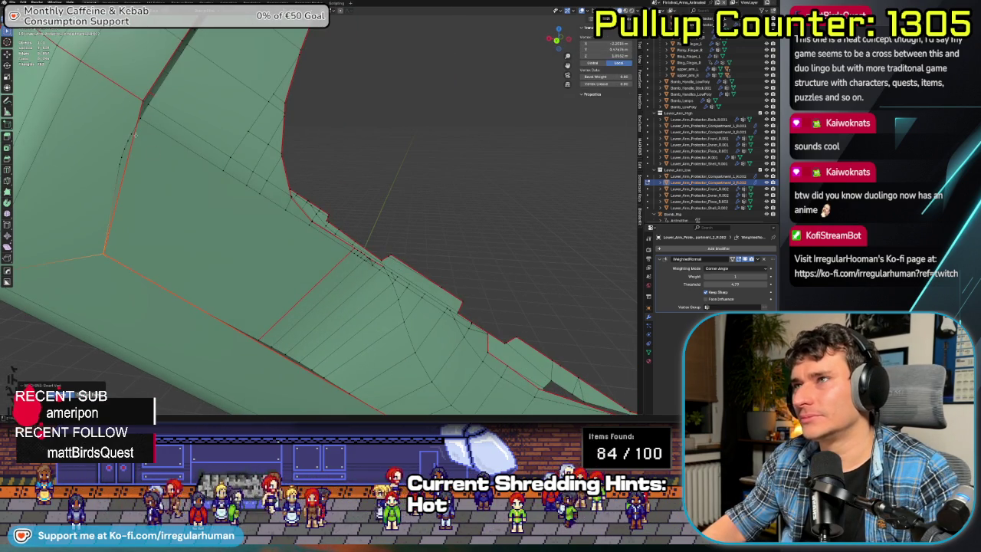
{"action": "left_click", "coordinate": [127, 152], "text": "alt"}
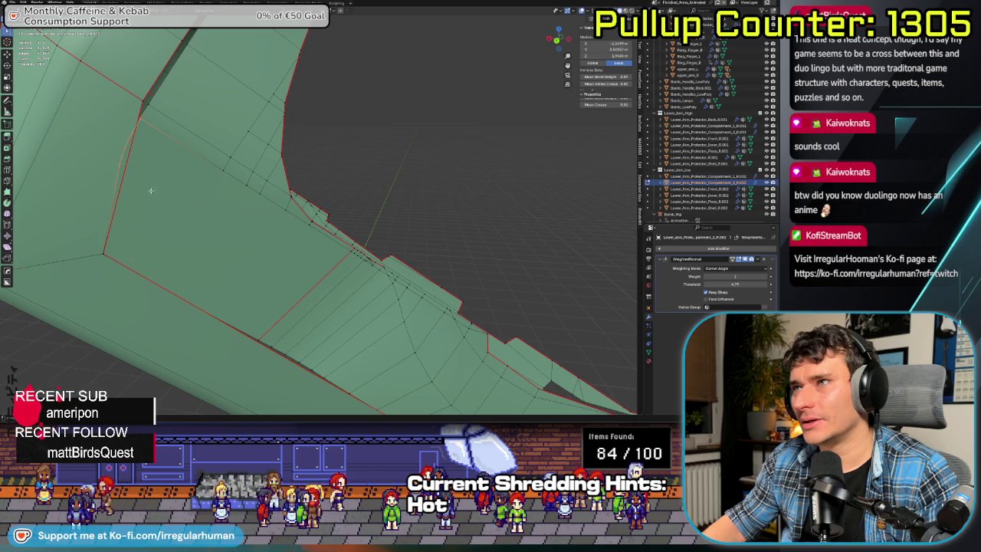
{"action": "left_click", "coordinate": [136, 97]}
{"action": "scroll", "coordinate": [185, 142], "scroll_direction": "down", "scroll_amount": 5}
{"action": "middle_click_drag", "start_coordinate": [185, 143], "coordinate": [126, 194]}
{"action": "left_click", "coordinate": [89, 162], "text": "shift"}
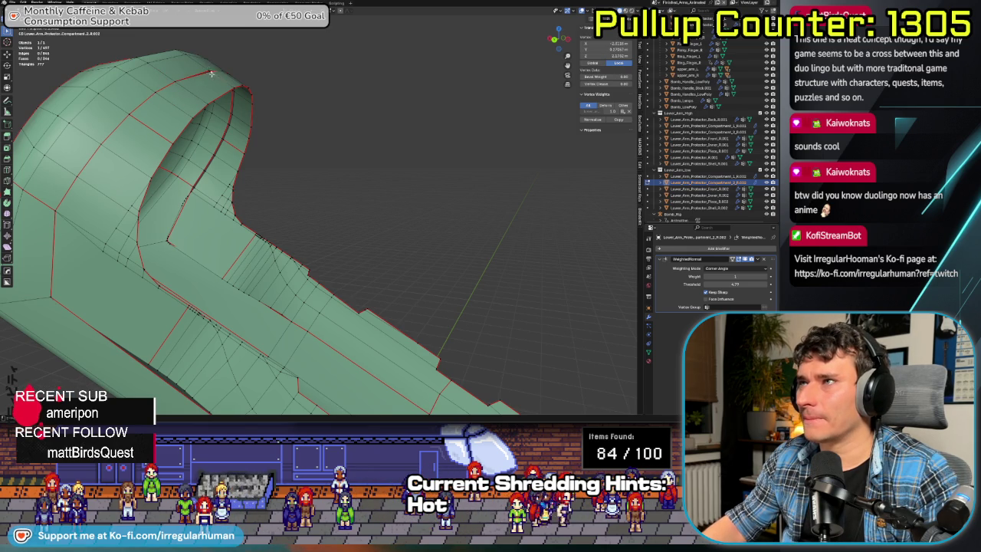
- Slide the rim edge loop along the band with GG and slide the vertex along its edge
{"action": "middle_click_drag", "start_coordinate": [209, 72], "coordinate": [143, 180]}
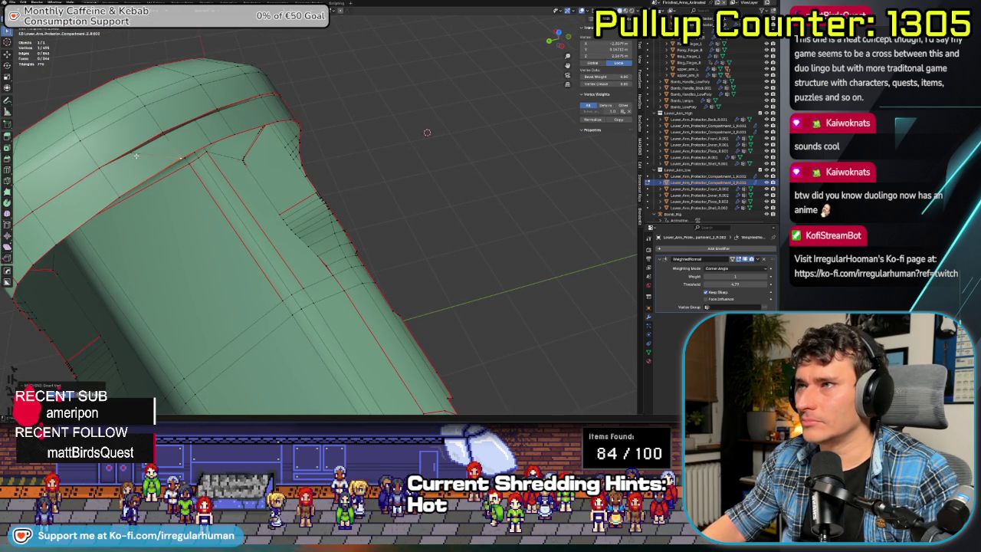
{"action": "left_click", "coordinate": [163, 129]}
{"action": "mouse_move", "coordinate": [165, 139]}
{"action": "middle_mouse_down"}
{"action": "mouse_move", "coordinate": [157, 152]}
{"action": "mouse_move", "coordinate": [181, 184]}
{"action": "middle_mouse_up"}
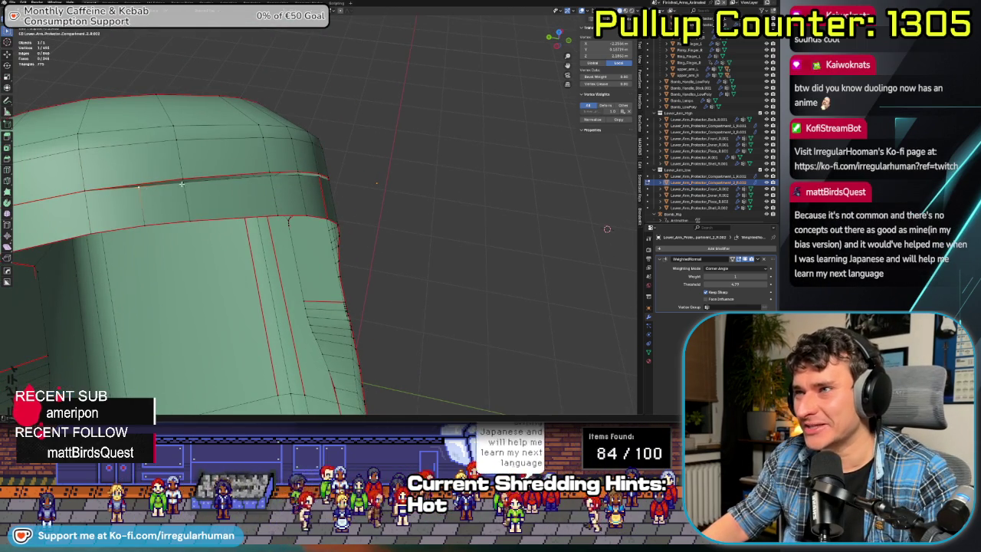
{"action": "left_click", "coordinate": [186, 215], "text": "alt"}
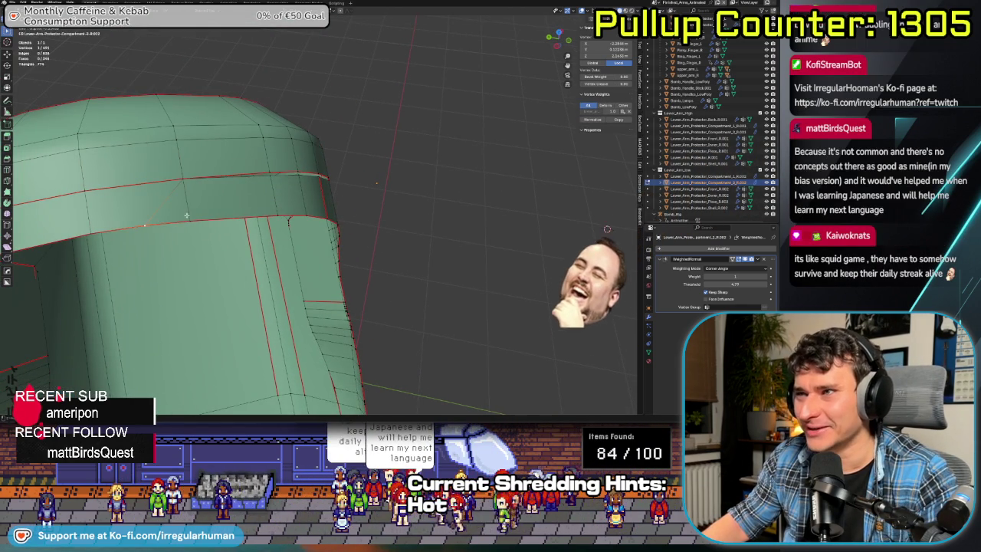
{"action": "left_click", "coordinate": [196, 213]}
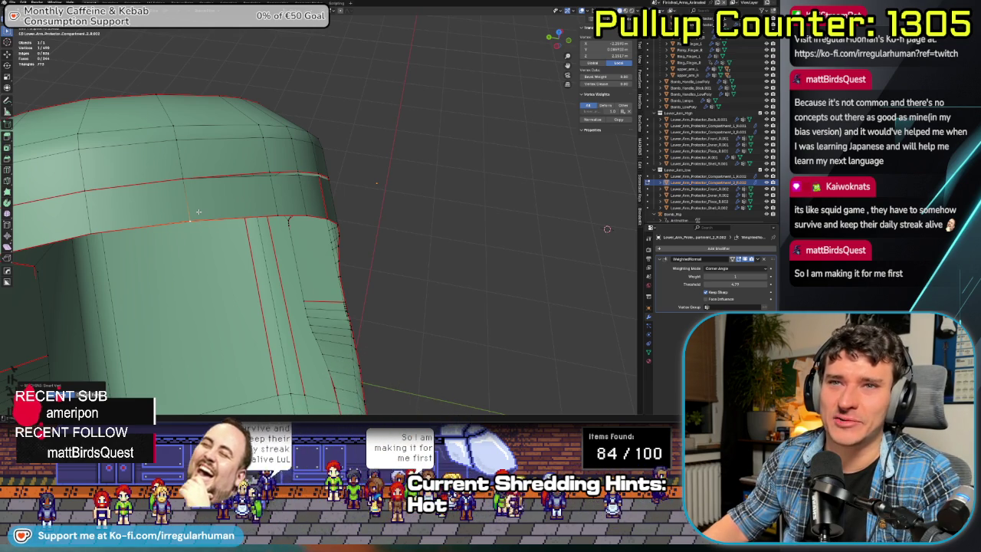
{"action": "mouse_move", "coordinate": [198, 211]}
{"action": "middle_mouse_down"}
{"action": "mouse_move", "coordinate": [419, 233]}
{"action": "mouse_move", "coordinate": [317, 160]}
{"action": "middle_mouse_up"}
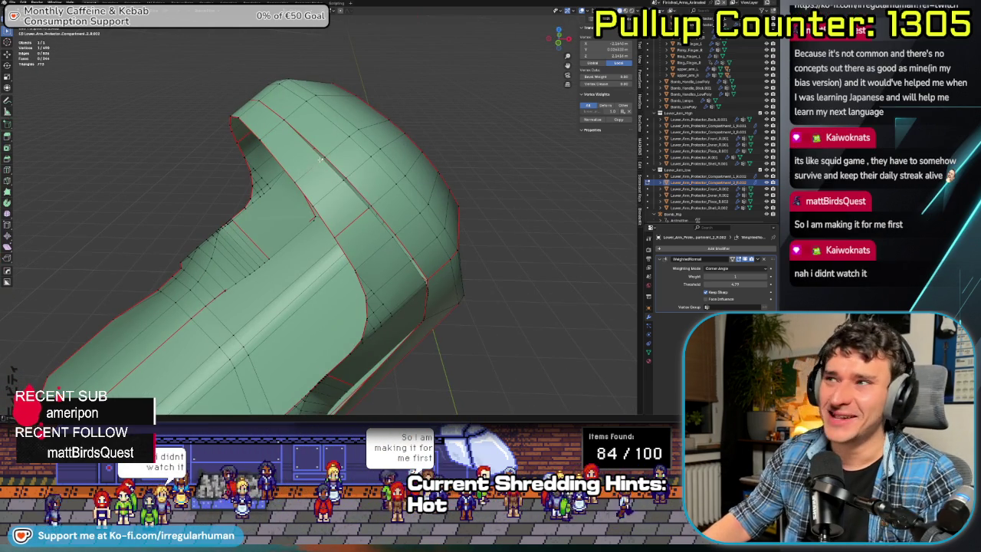
- Select another vertex and Ctrl+click to pick the shortest edge path to the seam corner
{"action": "left_click", "coordinate": [366, 203]}
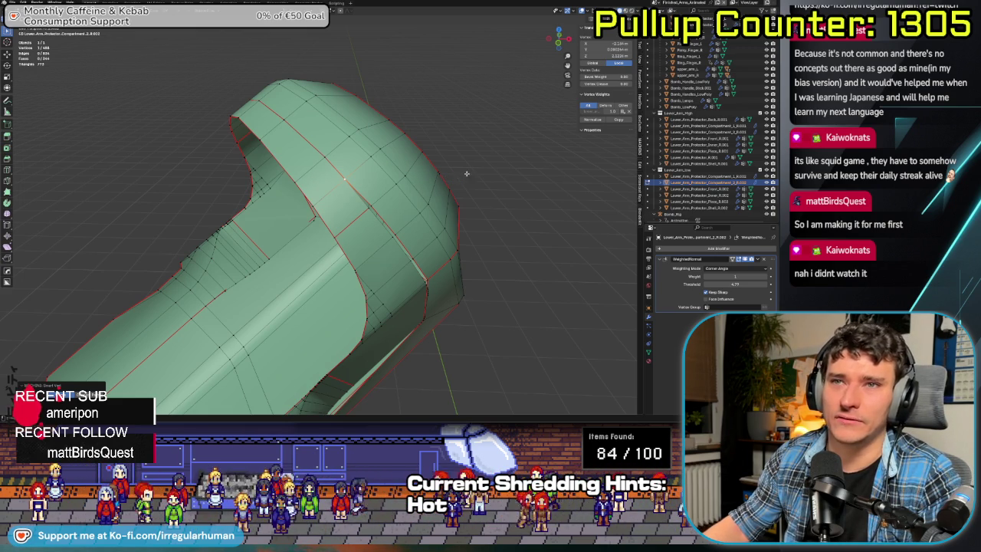
{"action": "middle_click_drag", "start_coordinate": [390, 223], "coordinate": [384, 248]}
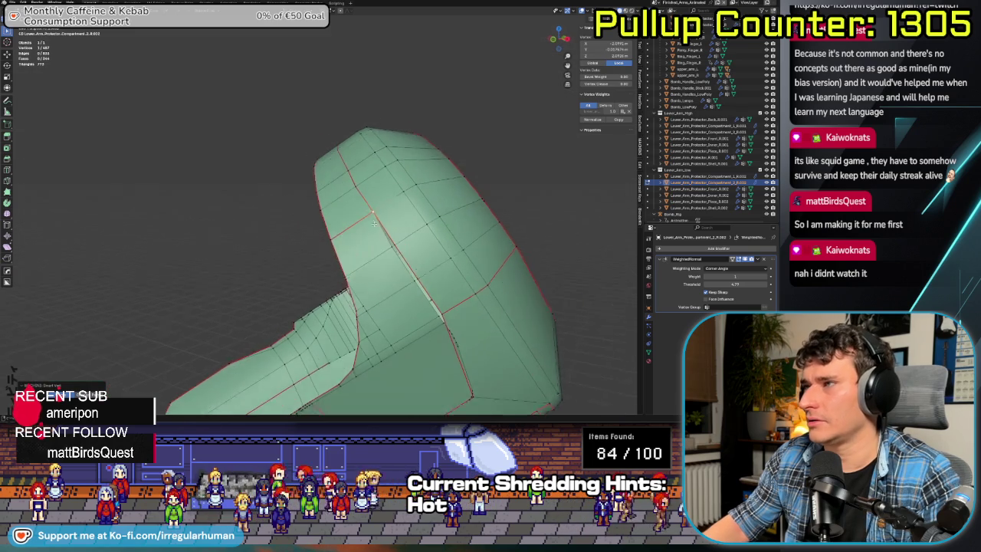
{"action": "mouse_move", "coordinate": [420, 279]}
{"action": "middle_mouse_down"}
{"action": "mouse_move", "coordinate": [383, 246]}
{"action": "mouse_move", "coordinate": [353, 188]}
{"action": "middle_mouse_up"}
{"action": "scroll", "coordinate": [367, 220], "scroll_direction": "up", "scroll_amount": 4}
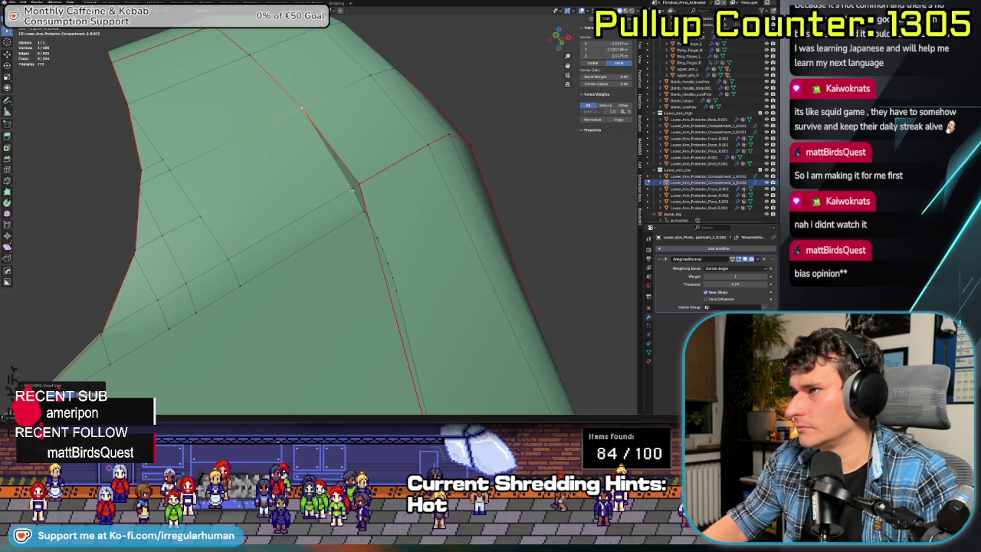
{"action": "left_click", "coordinate": [398, 287], "text": "ctrl"}
{"action": "middle_click_drag", "start_coordinate": [396, 290], "coordinate": [360, 253]}
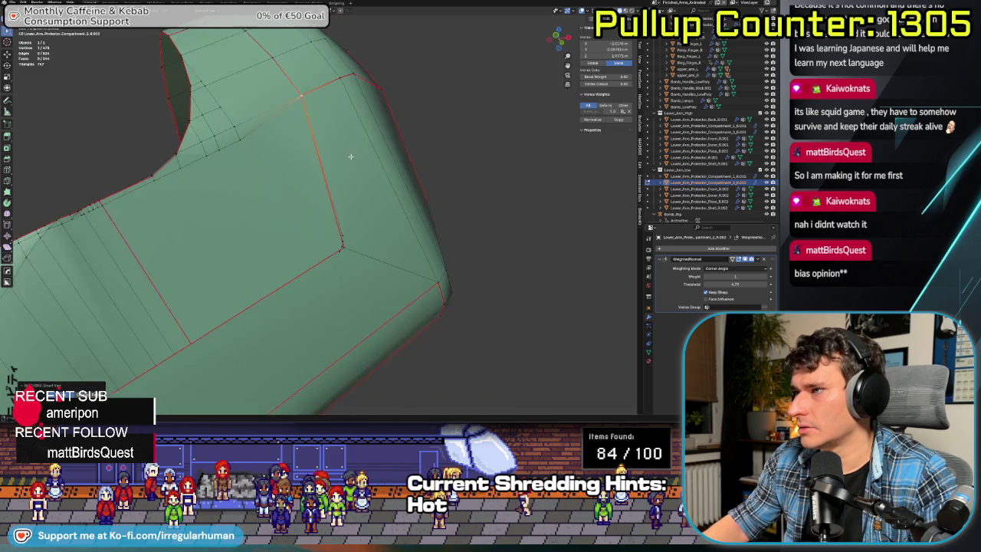
{"action": "scroll", "coordinate": [356, 241], "scroll_direction": "up", "scroll_amount": 3}
{"action": "left_click_drag", "start_coordinate": [355, 265], "coordinate": [353, 268]}
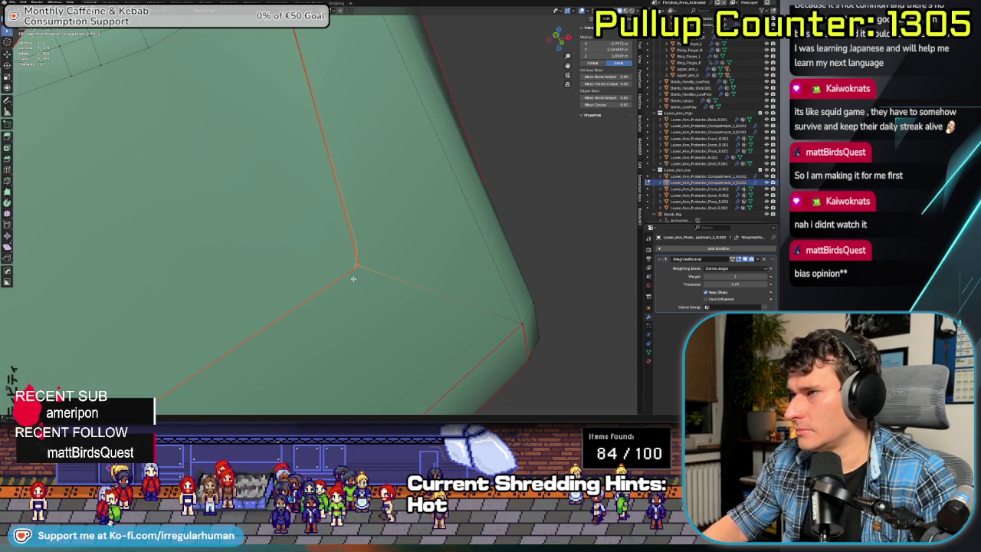
{"action": "key", "text": "alt+z"}
{"action": "mouse_move", "coordinate": [349, 278]}
{"action": "middle_mouse_down"}
{"action": "mouse_move", "coordinate": [342, 265]}
{"action": "mouse_move", "coordinate": [306, 304]}
{"action": "middle_mouse_up"}
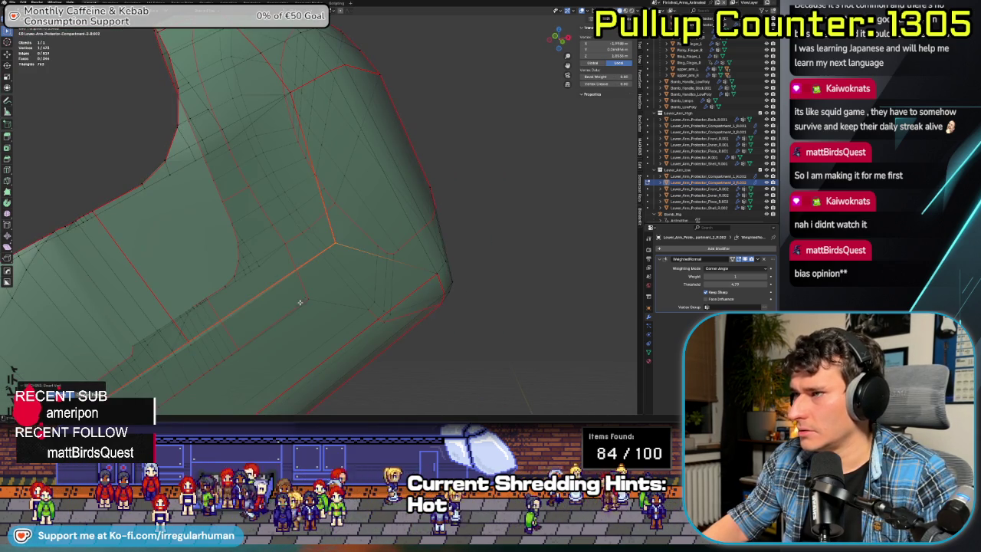
{"action": "key", "text": "KP_Decimal"}
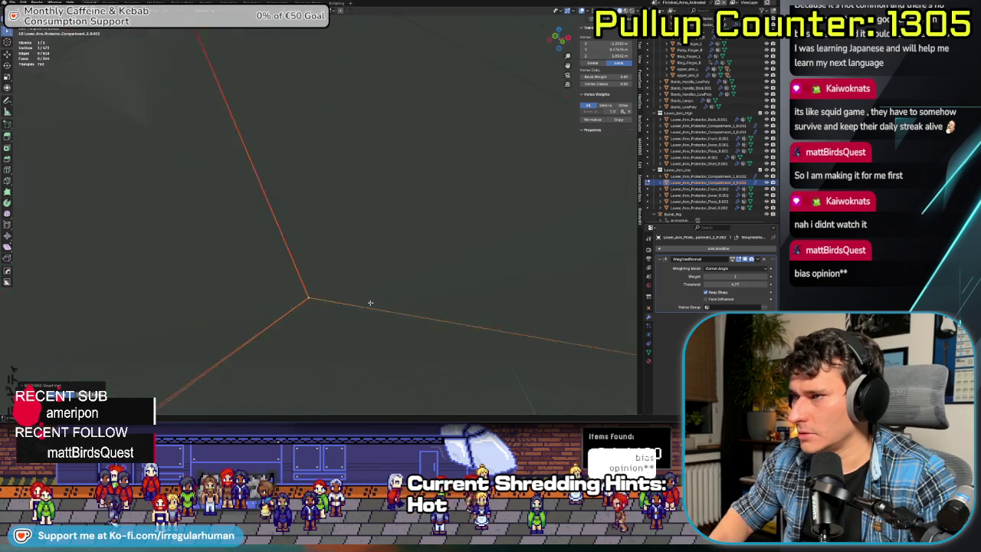
{"action": "scroll", "coordinate": [343, 264], "scroll_direction": "down", "scroll_amount": 5}
{"action": "scroll", "coordinate": [352, 287], "scroll_direction": "down", "scroll_amount": 5}
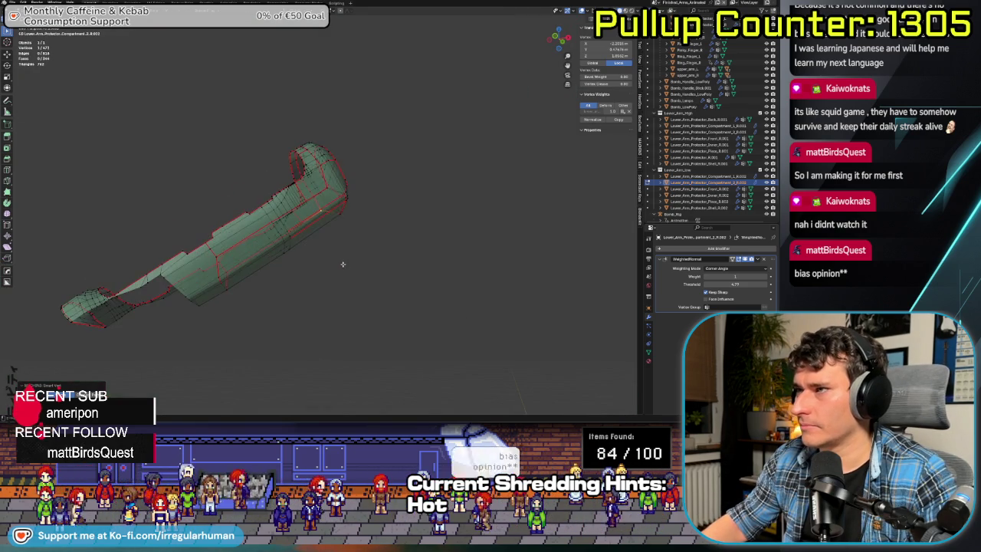
{"action": "middle_click_drag", "start_coordinate": [358, 299], "coordinate": [287, 290]}
{"action": "scroll", "coordinate": [286, 289], "scroll_direction": "up", "scroll_amount": 3}
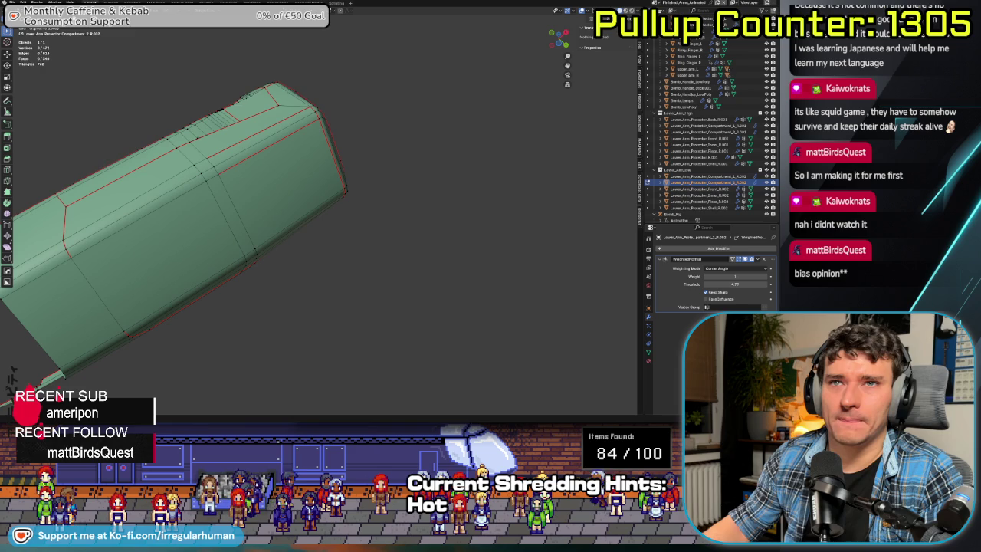
{"action": "mouse_move", "coordinate": [102, 227]}
{"action": "middle_mouse_down"}
{"action": "mouse_move", "coordinate": [272, 247]}
{"action": "mouse_move", "coordinate": [233, 261]}
{"action": "mouse_move", "coordinate": [267, 256]}
{"action": "mouse_move", "coordinate": [271, 267]}
{"action": "middle_mouse_up"}
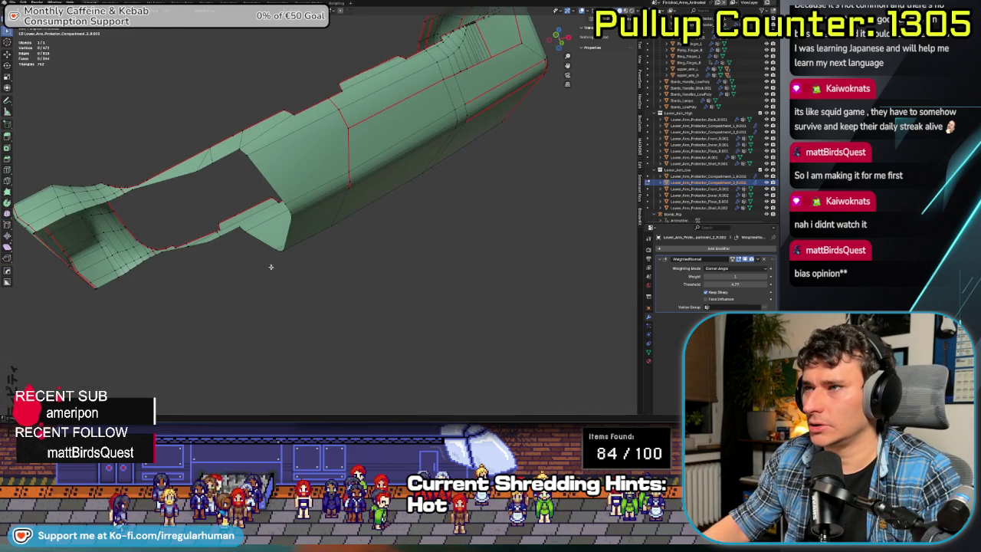
{"action": "left_click", "coordinate": [188, 246]}
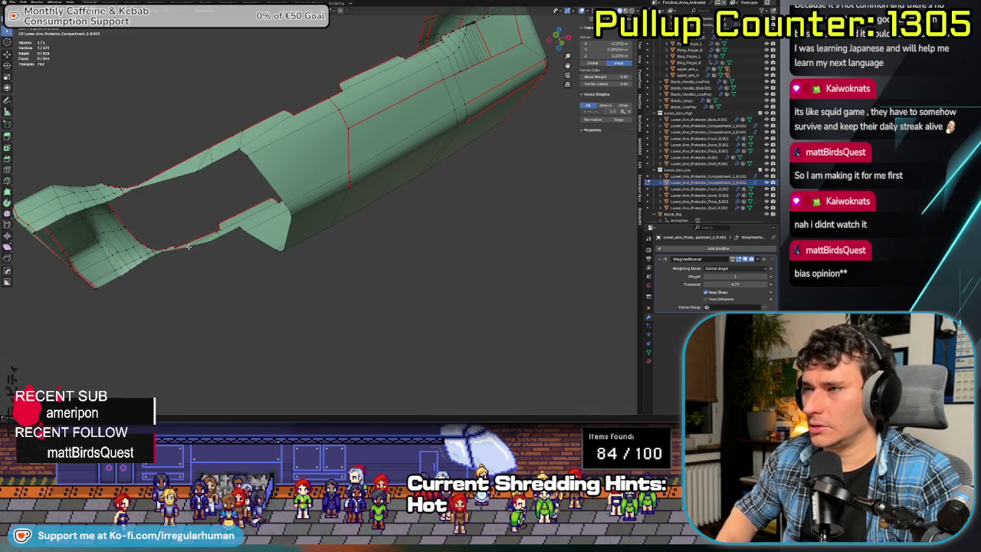
{"action": "key", "text": "KP_Decimal"}
{"action": "scroll", "coordinate": [234, 227], "scroll_direction": "down", "scroll_amount": 2}
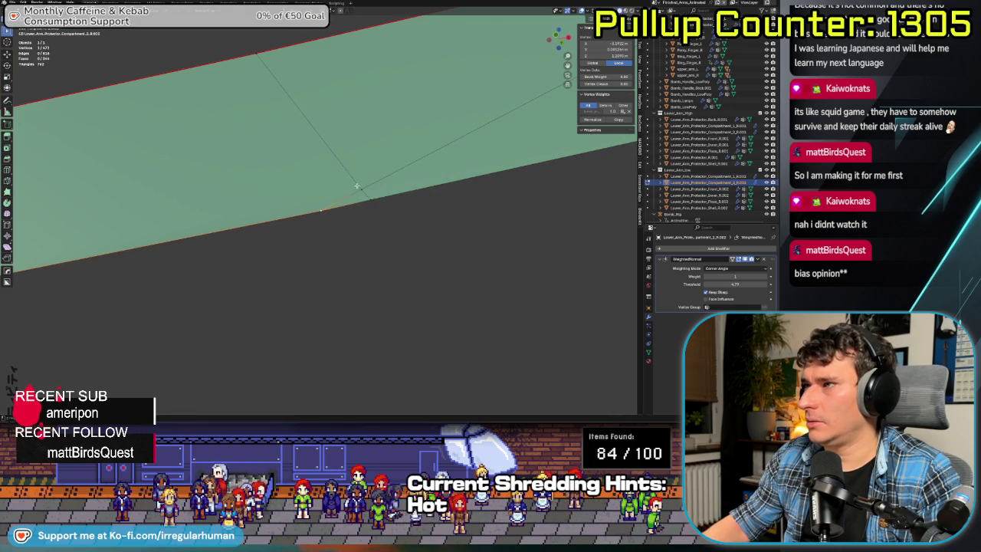
{"action": "middle_click_drag", "start_coordinate": [357, 185], "coordinate": [389, 241]}
{"action": "scroll", "coordinate": [401, 239], "scroll_direction": "down", "scroll_amount": 2}
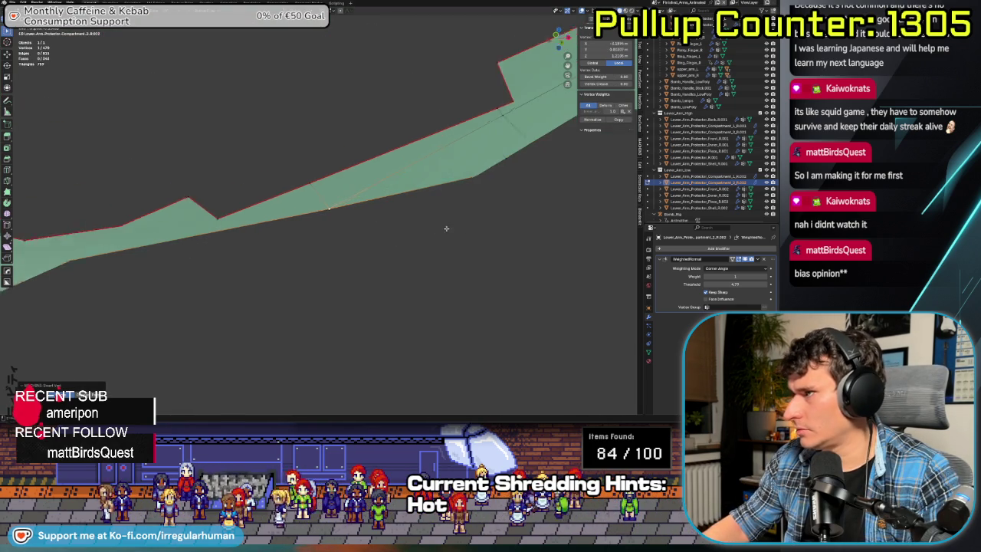
{"action": "mouse_move", "coordinate": [508, 219]}
{"action": "middle_mouse_down"}
{"action": "mouse_move", "coordinate": [215, 300]}
{"action": "mouse_move", "coordinate": [197, 327]}
{"action": "middle_mouse_up"}
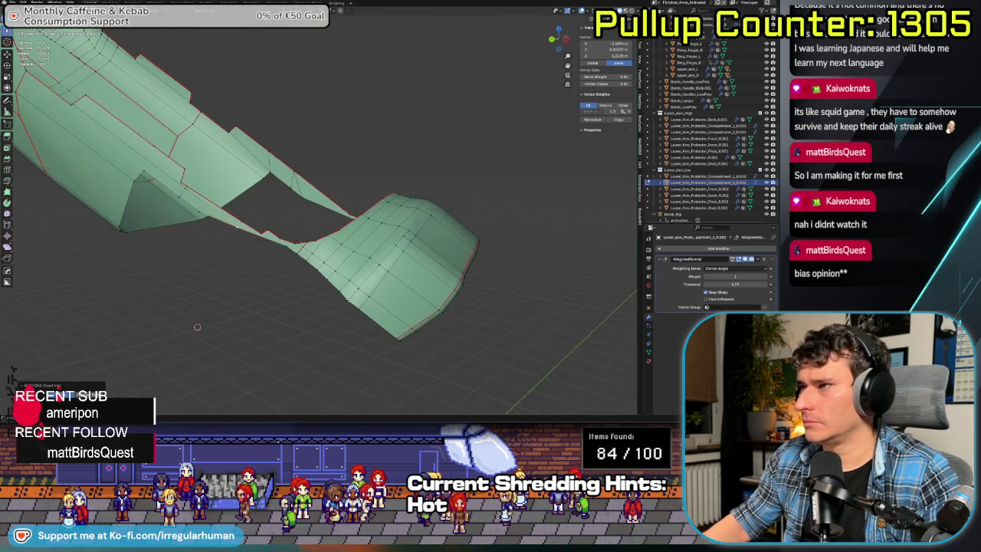
{"action": "middle_click_drag", "start_coordinate": [348, 298], "coordinate": [392, 308]}
{"action": "left_click", "coordinate": [379, 262]}
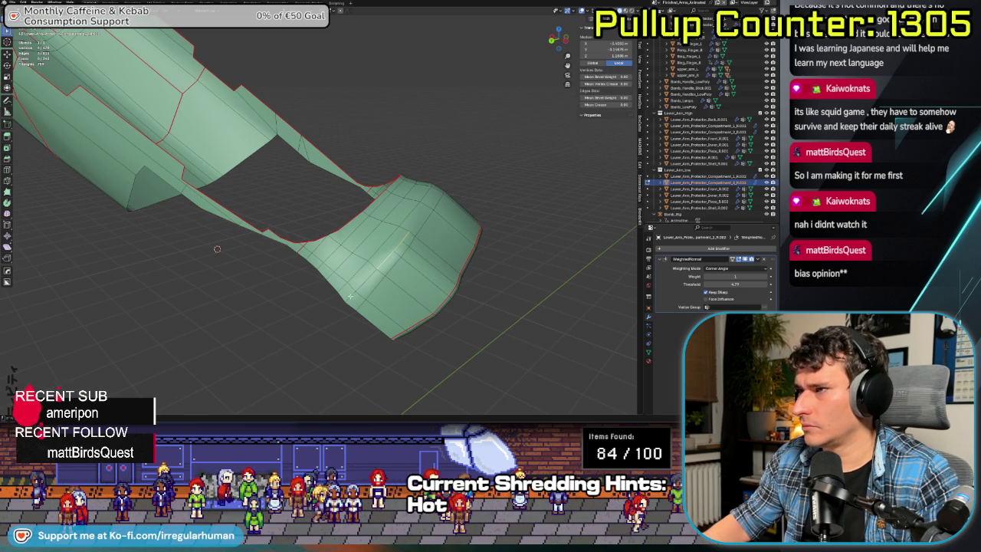
{"action": "right_click", "coordinate": [376, 270]}
{"action": "mouse_move", "coordinate": [376, 269]}
{"action": "middle_mouse_down"}
{"action": "mouse_move", "coordinate": [423, 300]}
{"action": "mouse_move", "coordinate": [133, 247]}
{"action": "middle_mouse_up"}
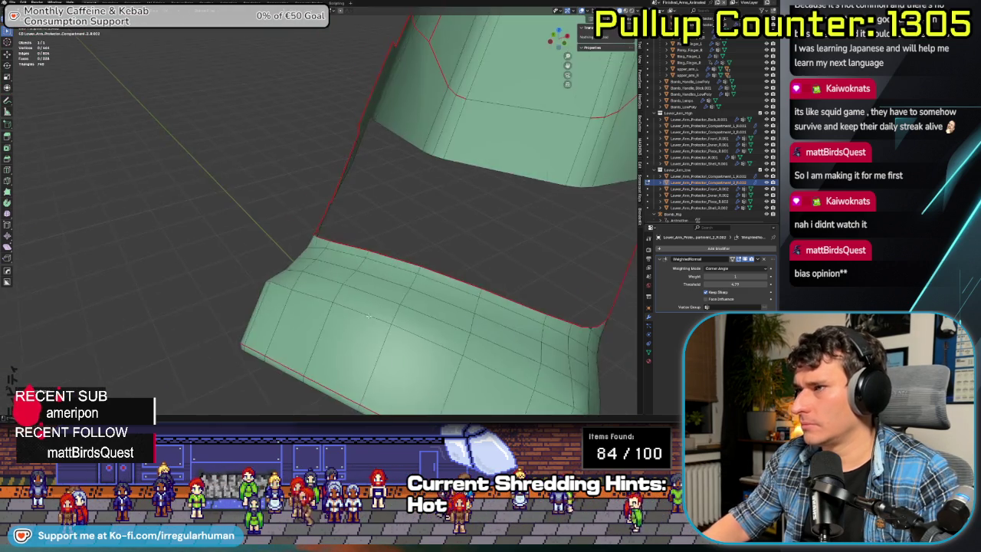
{"action": "mouse_move", "coordinate": [290, 314]}
{"action": "middle_mouse_down"}
{"action": "mouse_move", "coordinate": [271, 235]}
{"action": "mouse_move", "coordinate": [333, 258]}
{"action": "mouse_move", "coordinate": [301, 310]}
{"action": "mouse_move", "coordinate": [271, 301]}
{"action": "mouse_move", "coordinate": [234, 247]}
{"action": "mouse_move", "coordinate": [317, 321]}
{"action": "middle_mouse_up"}
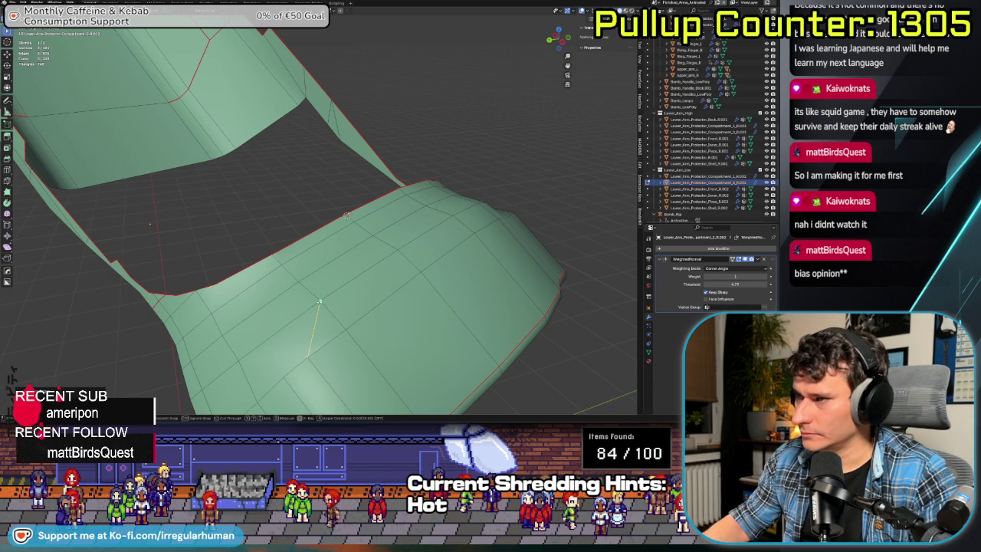
{"action": "left_click", "coordinate": [320, 301]}
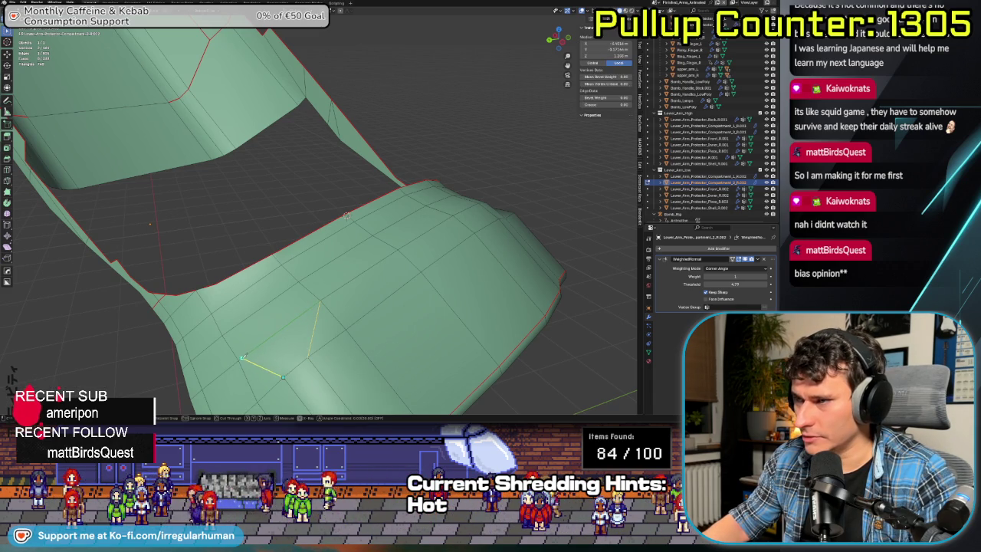
{"action": "mouse_move", "coordinate": [497, 365]}
{"action": "middle_mouse_down"}
{"action": "mouse_move", "coordinate": [308, 257]}
{"action": "mouse_move", "coordinate": [362, 256]}
{"action": "mouse_move", "coordinate": [301, 264]}
{"action": "mouse_move", "coordinate": [352, 278]}
{"action": "mouse_move", "coordinate": [304, 265]}
{"action": "mouse_move", "coordinate": [187, 302]}
{"action": "mouse_move", "coordinate": [230, 307]}
{"action": "middle_mouse_up"}
{"action": "scroll", "coordinate": [308, 257], "scroll_direction": "down", "scroll_amount": 5}
{"action": "scroll", "coordinate": [281, 272], "scroll_direction": "up", "scroll_amount": 5}
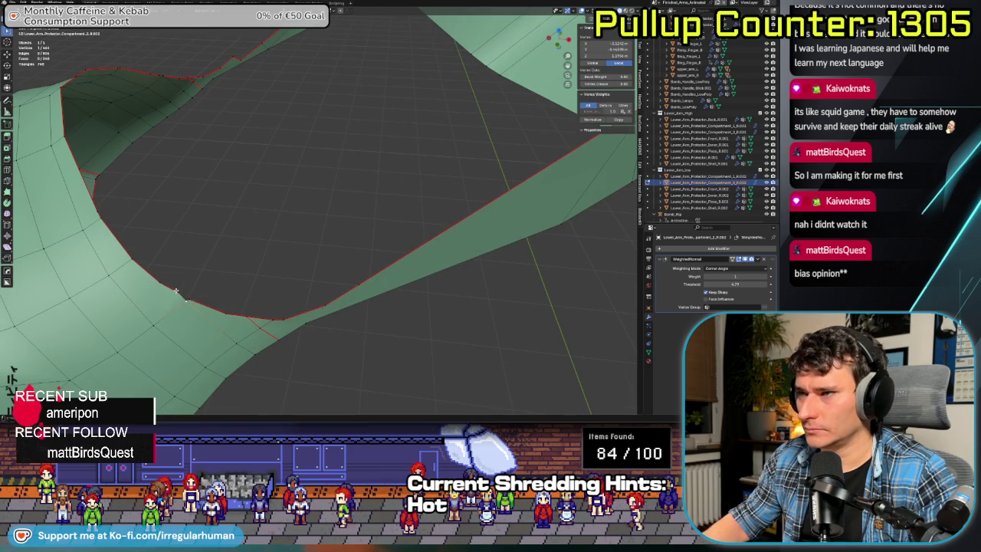
{"action": "scroll", "coordinate": [376, 315], "scroll_direction": "down", "scroll_amount": 4}
{"action": "left_click", "coordinate": [377, 315]}
{"action": "scroll", "coordinate": [360, 302], "scroll_direction": "up", "scroll_amount": 5}
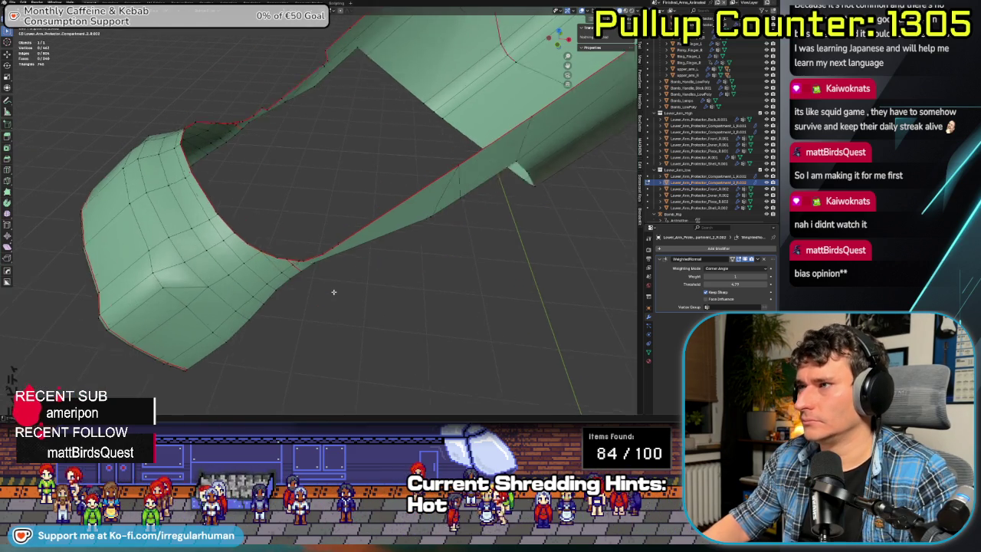
{"action": "scroll", "coordinate": [334, 288], "scroll_direction": "down", "scroll_amount": 3}
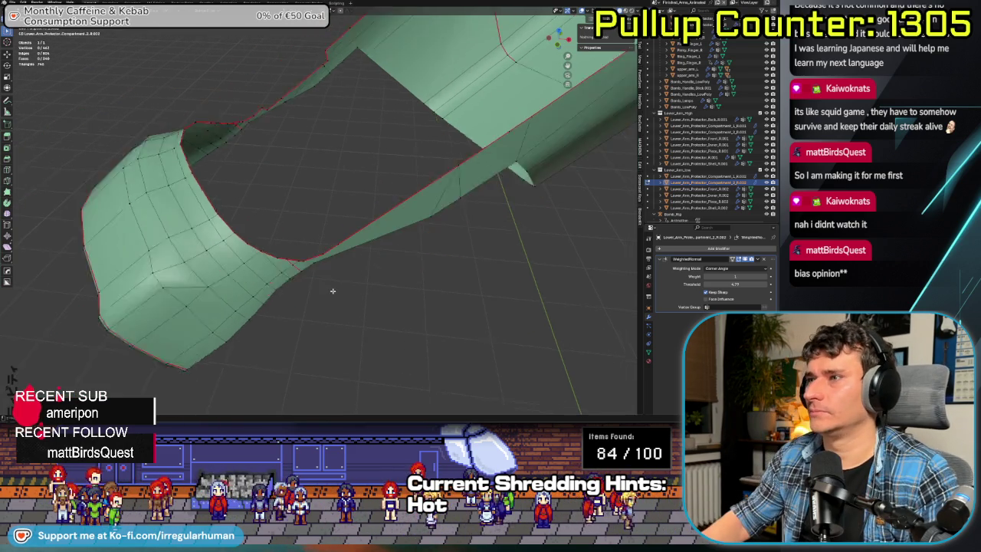
{"action": "scroll", "coordinate": [337, 286], "scroll_direction": "down", "scroll_amount": 2}
{"action": "scroll", "coordinate": [342, 283], "scroll_direction": "down", "scroll_amount": 2}
{"action": "middle_click_drag", "start_coordinate": [343, 283], "coordinate": [149, 237]}
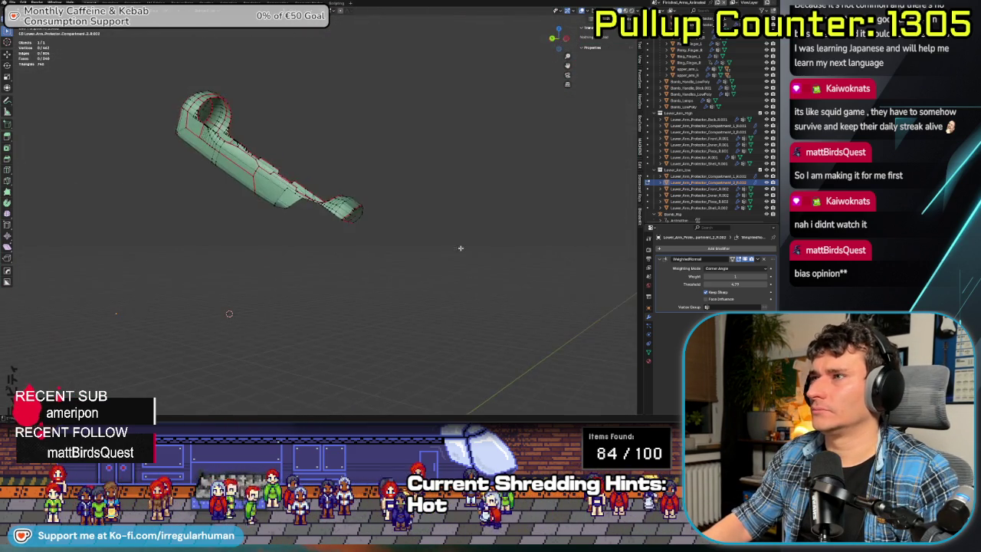
- Select the shortest edge path along the side ridge and dissolve those edges
{"action": "mouse_move", "coordinate": [303, 194]}
{"action": "middle_mouse_down"}
{"action": "mouse_move", "coordinate": [390, 335]}
{"action": "mouse_move", "coordinate": [267, 287]}
{"action": "middle_mouse_up"}
{"action": "scroll", "coordinate": [390, 335], "scroll_direction": "up", "scroll_amount": 3}
{"action": "scroll", "coordinate": [390, 334], "scroll_direction": "up", "scroll_amount": 3}
{"action": "scroll", "coordinate": [360, 322], "scroll_direction": "up", "scroll_amount": 3}
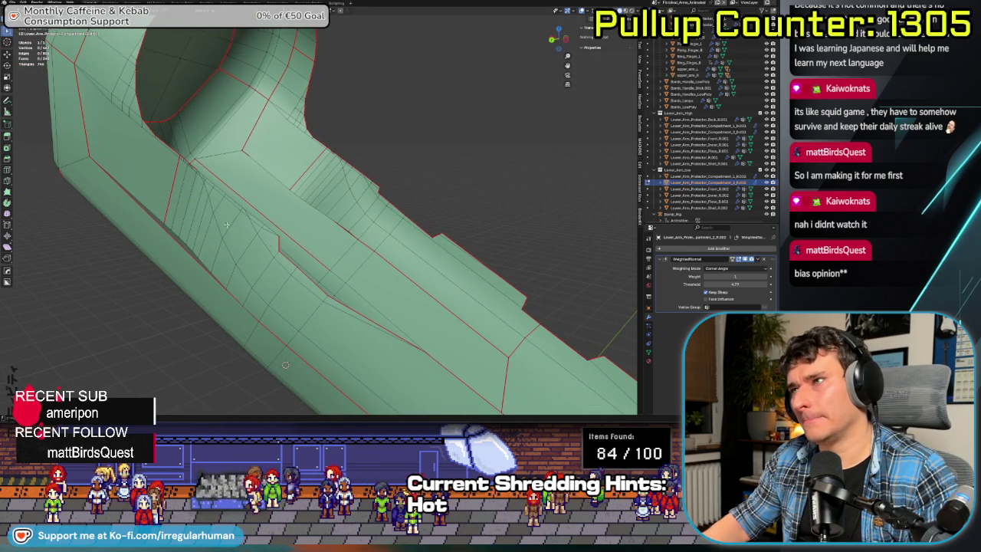
{"action": "left_click", "coordinate": [184, 185]}
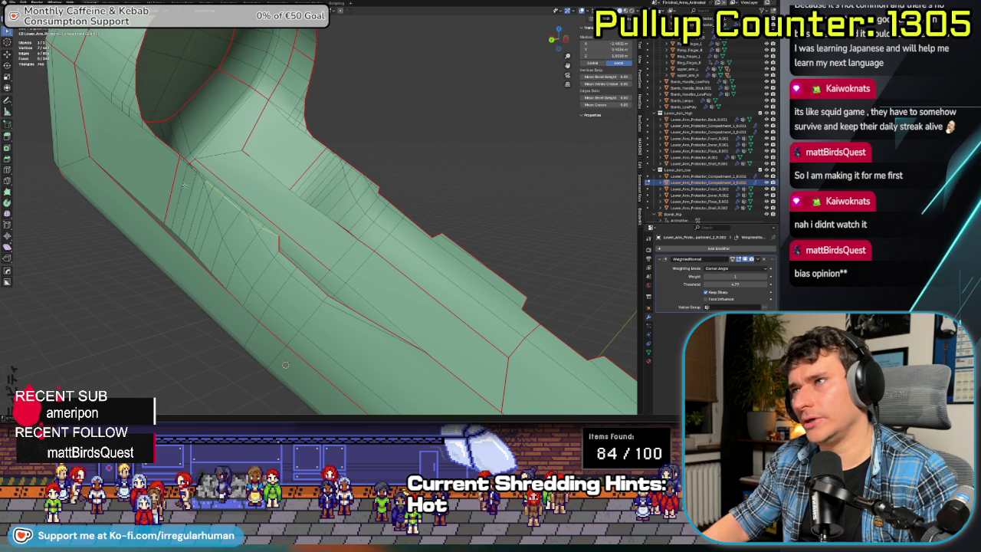
{"action": "left_click", "coordinate": [92, 82], "text": "ctrl"}
{"action": "right_click", "coordinate": [93, 82]}
{"action": "left_click", "coordinate": [85, 84]}
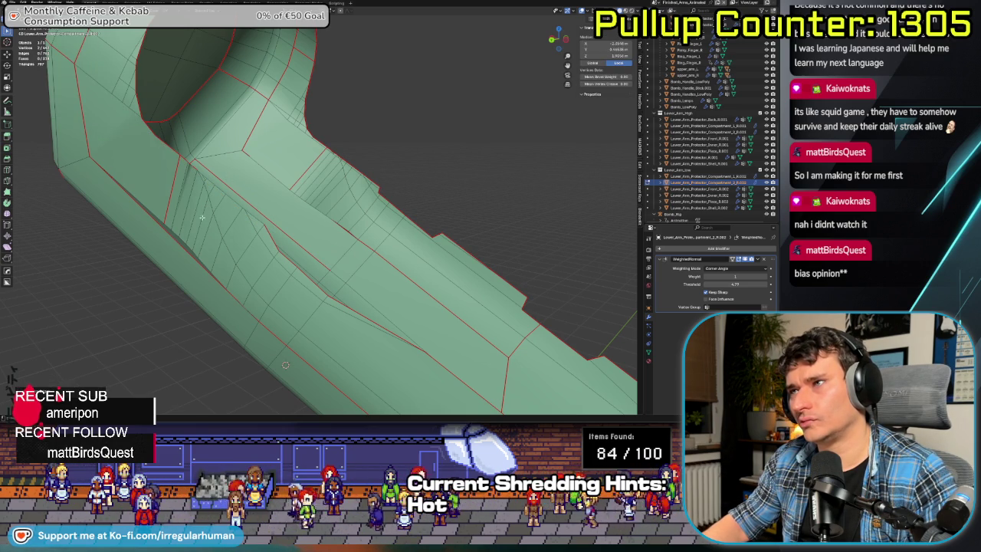
- In vertex select mode, move a ridge vertex up and left and pick nearby ridge vertices
{"action": "mouse_move", "coordinate": [205, 207]}
{"action": "middle_mouse_down"}
{"action": "mouse_move", "coordinate": [188, 261]}
{"action": "mouse_move", "coordinate": [207, 252]}
{"action": "middle_mouse_up"}
{"action": "key", "text": "1"}
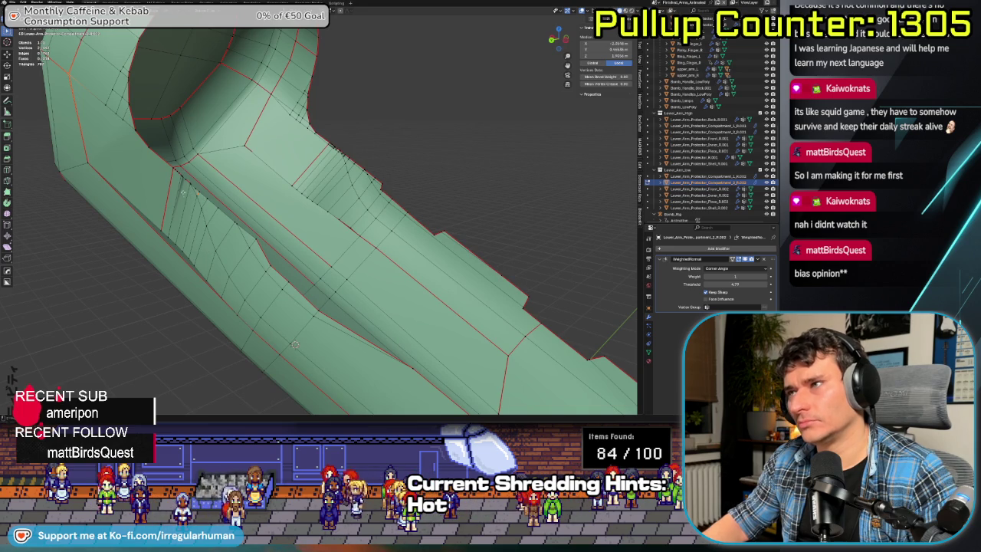
{"action": "left_click_drag", "start_coordinate": [255, 241], "coordinate": [190, 181]}
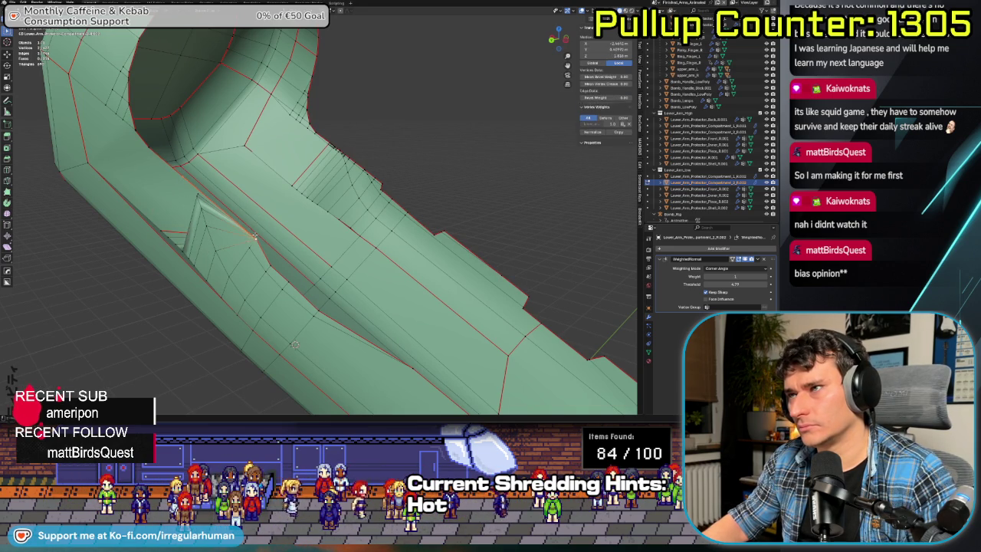
{"action": "left_click", "coordinate": [191, 253]}
{"action": "left_click", "coordinate": [251, 332]}
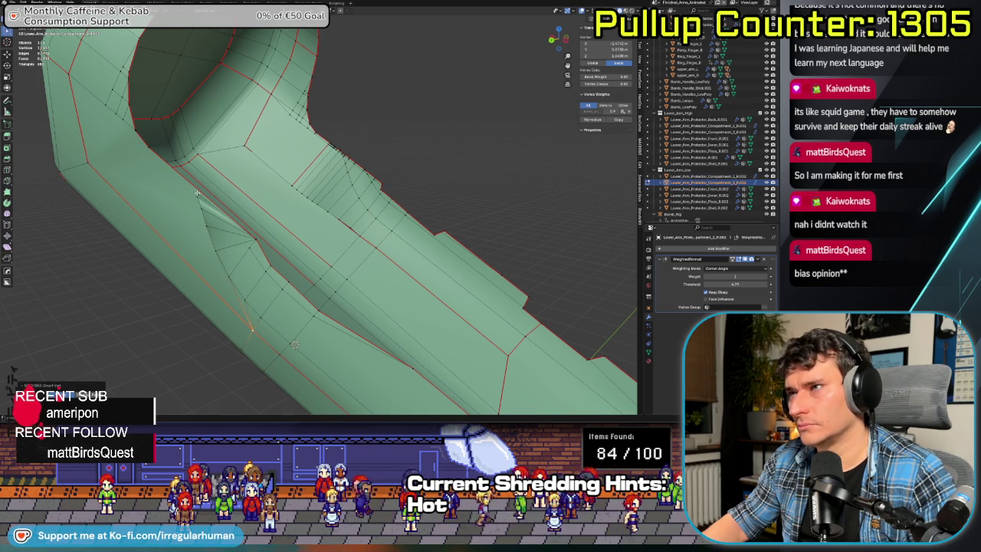
- Select the stray vertex beside the ridge and merge it into its neighbour
{"action": "left_click", "coordinate": [257, 253]}
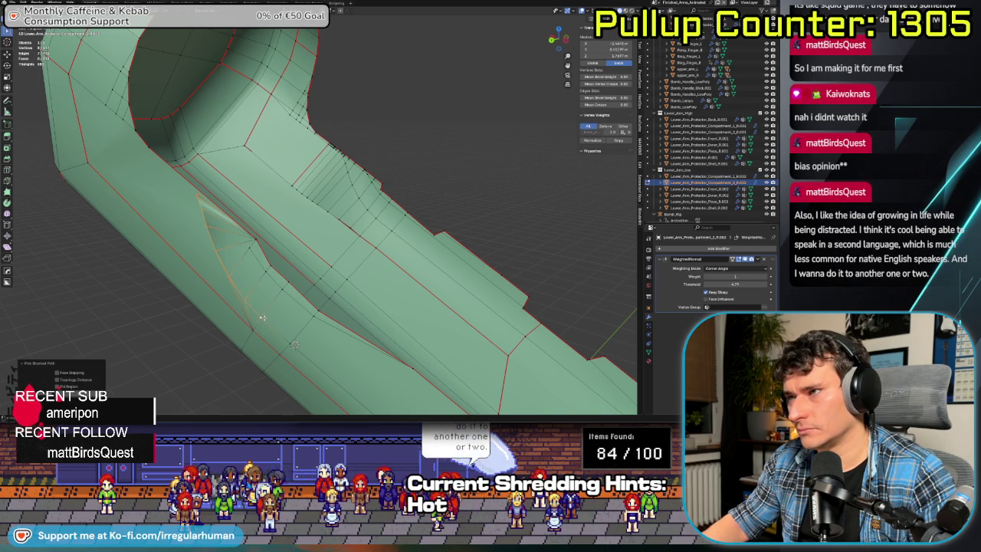
{"action": "left_click", "coordinate": [281, 288]}
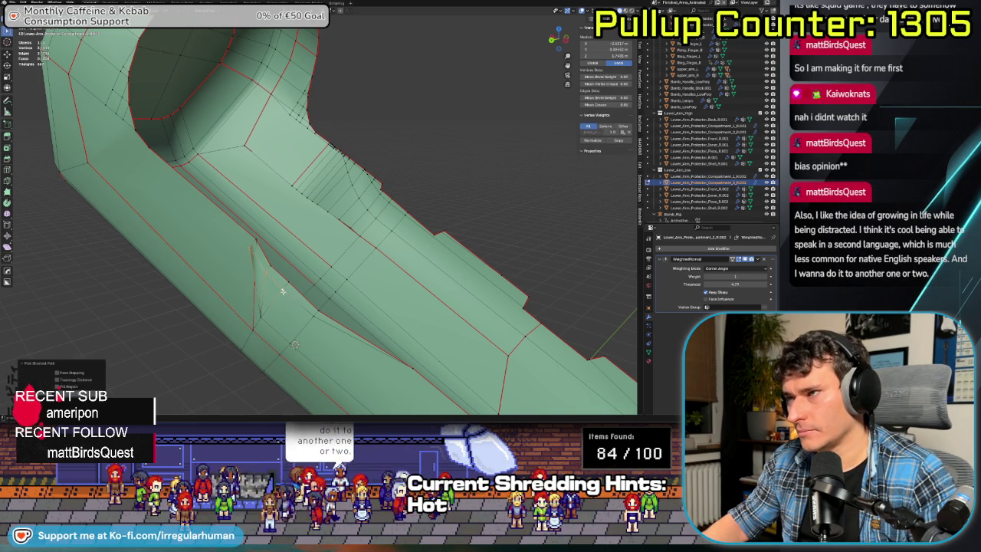
{"action": "left_click", "coordinate": [259, 244]}
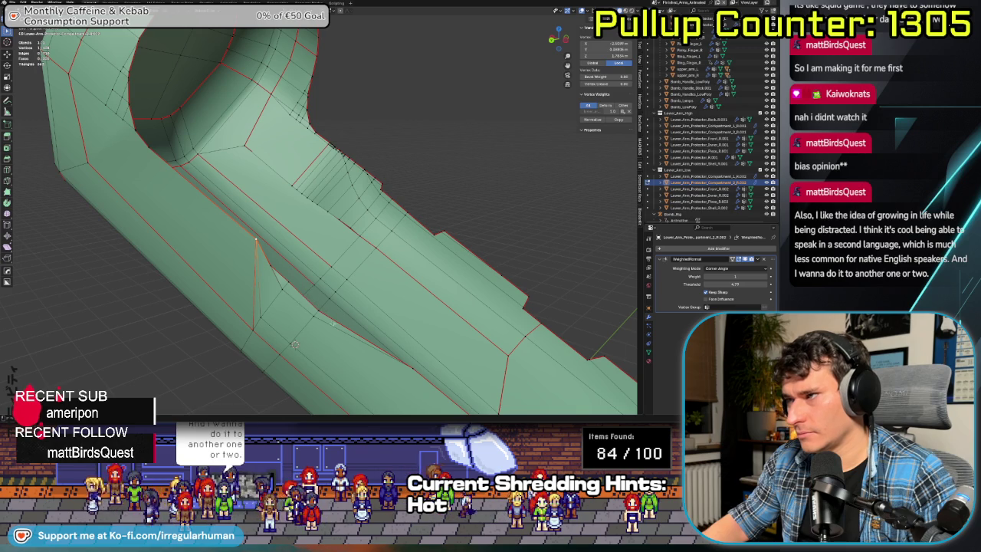
{"action": "key", "text": "ctrl+z"}
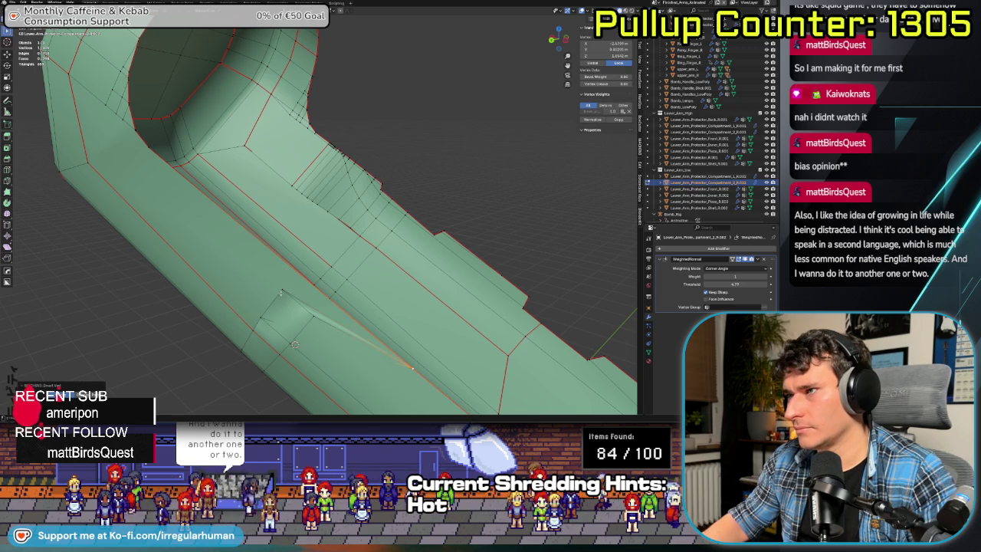
{"action": "left_click_drag", "start_coordinate": [301, 338], "coordinate": [302, 337]}
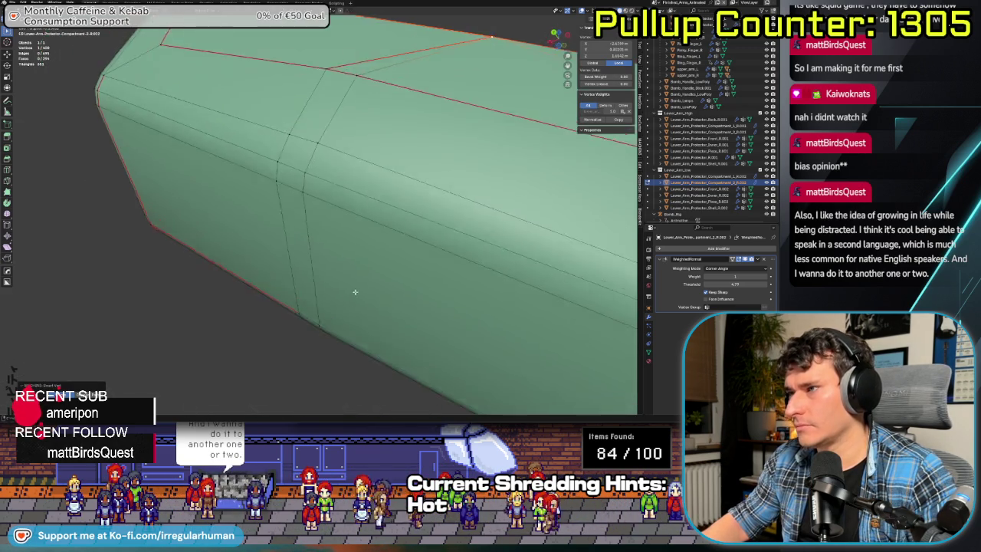
{"action": "mouse_move", "coordinate": [404, 377]}
{"action": "middle_mouse_down"}
{"action": "mouse_move", "coordinate": [383, 279]}
{"action": "mouse_move", "coordinate": [246, 324]}
{"action": "middle_mouse_up"}
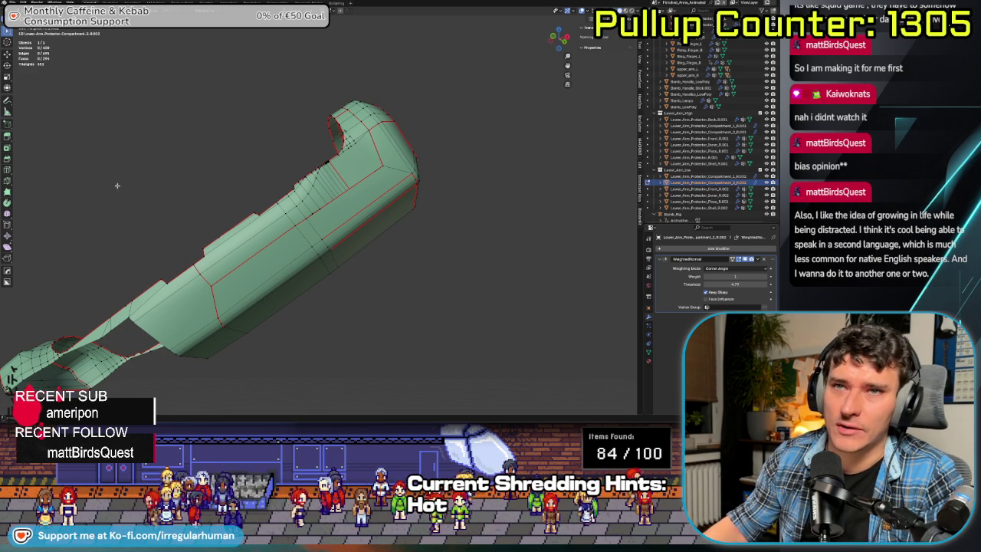
{"action": "middle_click_drag", "start_coordinate": [115, 188], "coordinate": [147, 207]}
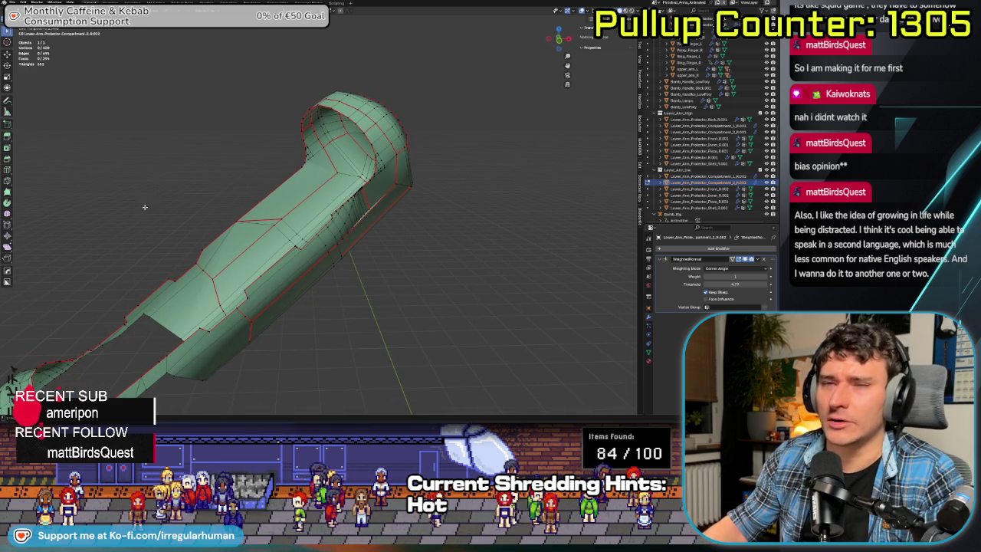
{"action": "middle_click_drag", "start_coordinate": [221, 196], "coordinate": [228, 237]}
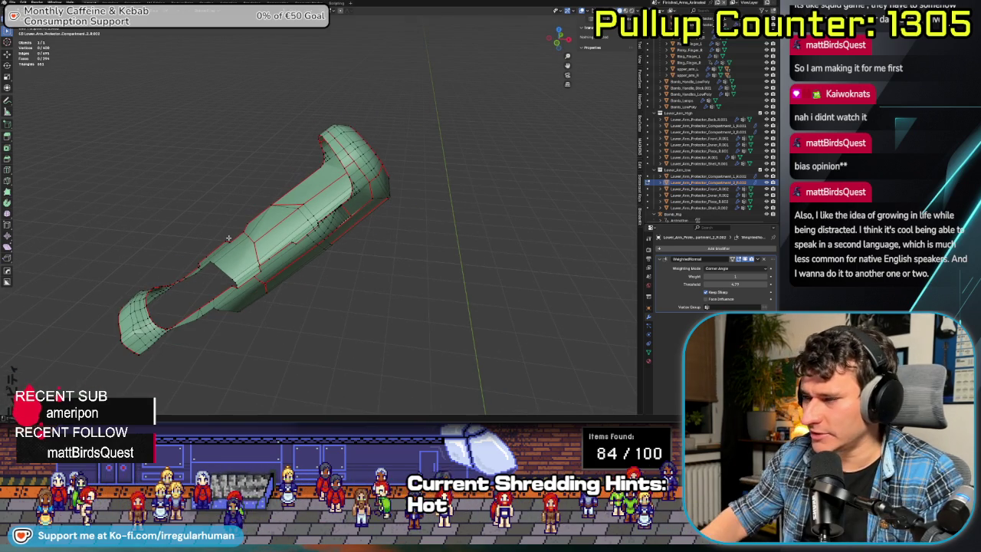
{"action": "middle_click_drag", "start_coordinate": [363, 224], "coordinate": [344, 239]}
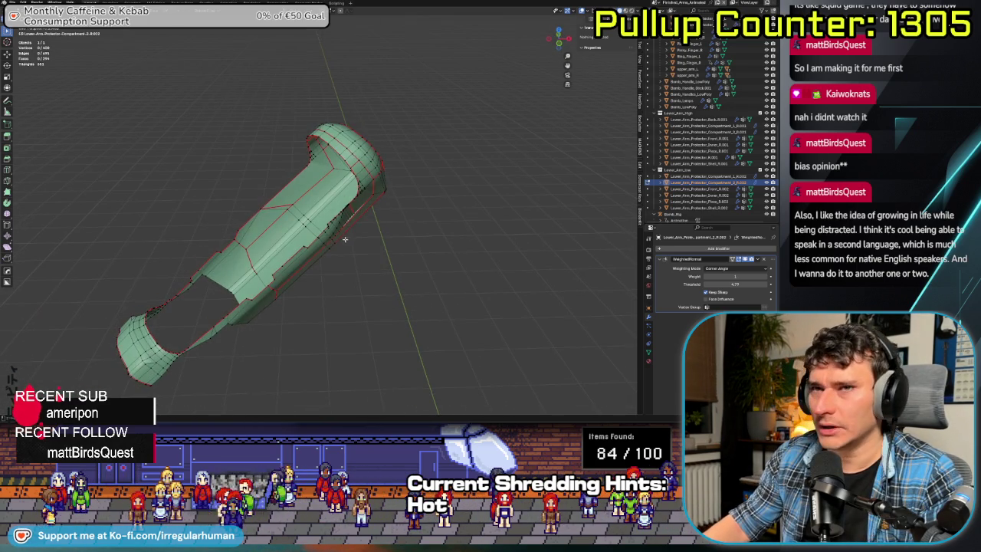
{"action": "scroll", "coordinate": [323, 253], "scroll_direction": "up", "scroll_amount": 5}
{"action": "mouse_move", "coordinate": [324, 253]}
{"action": "middle_mouse_down"}
{"action": "mouse_move", "coordinate": [285, 242]}
{"action": "mouse_move", "coordinate": [512, 161]}
{"action": "middle_mouse_up"}
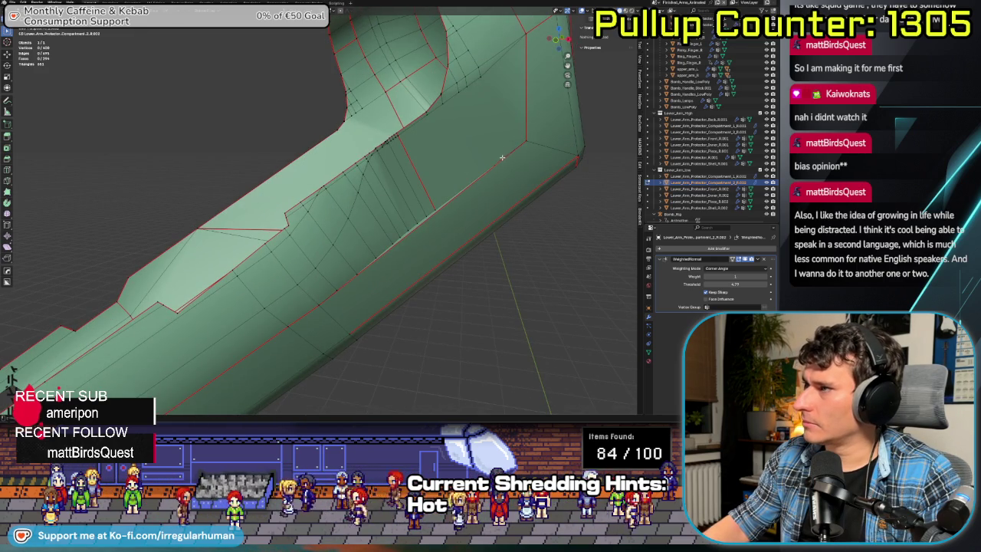
{"action": "mouse_move", "coordinate": [502, 157]}
{"action": "middle_mouse_down"}
{"action": "mouse_move", "coordinate": [458, 197]}
{"action": "mouse_move", "coordinate": [306, 283]}
{"action": "mouse_move", "coordinate": [351, 218]}
{"action": "mouse_move", "coordinate": [352, 227]}
{"action": "middle_mouse_up"}
{"action": "left_click", "coordinate": [298, 296], "text": "ctrl"}
{"action": "left_click", "coordinate": [352, 228]}
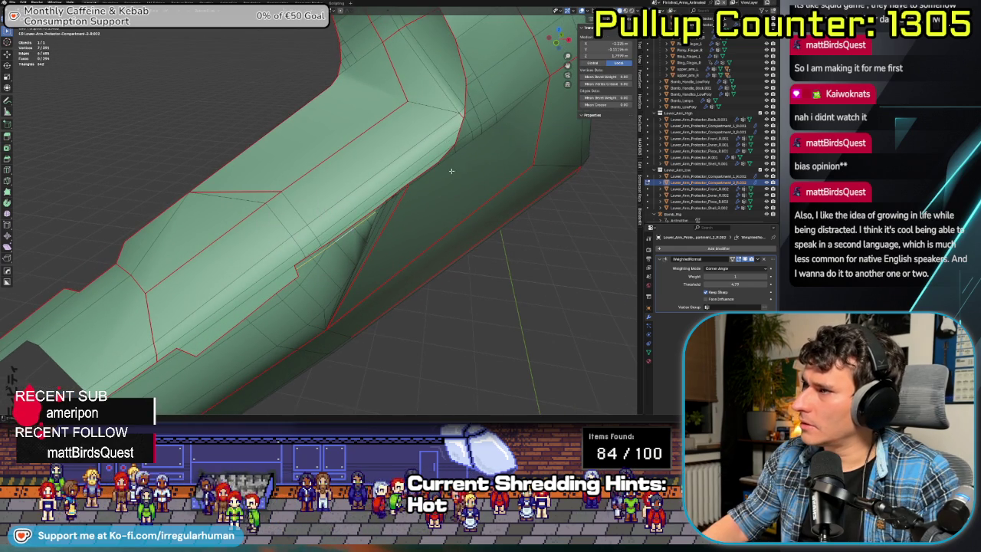
- Box-select the tangled faces inside the recessed notch in face select and delete them
{"action": "right_click", "coordinate": [515, 112]}
{"action": "left_click", "coordinate": [498, 122]}
{"action": "key", "text": "Tab"}
{"action": "mouse_move", "coordinate": [370, 241]}
{"action": "middle_mouse_down"}
{"action": "mouse_move", "coordinate": [398, 201]}
{"action": "mouse_move", "coordinate": [383, 199]}
{"action": "middle_mouse_up"}
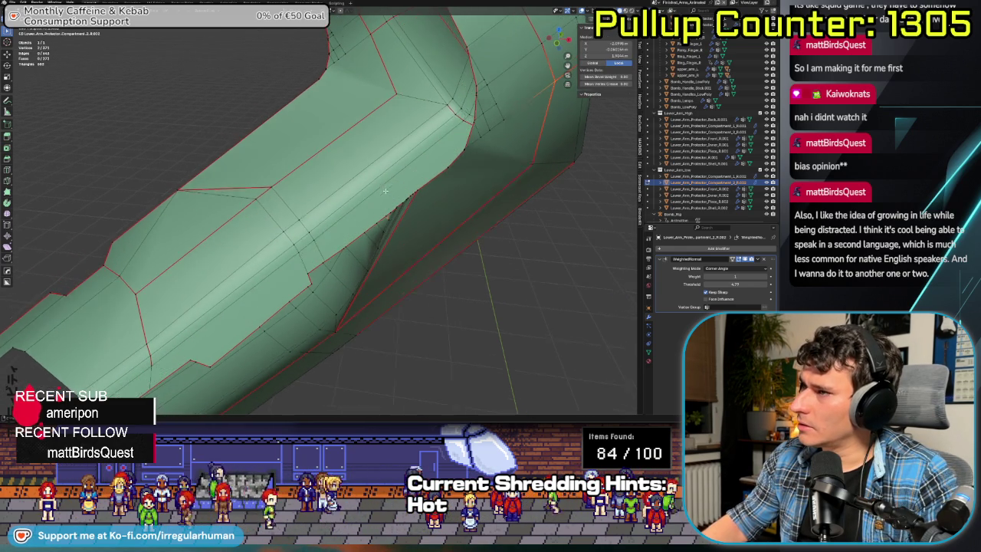
{"action": "left_click_drag", "start_coordinate": [354, 207], "coordinate": [432, 255]}
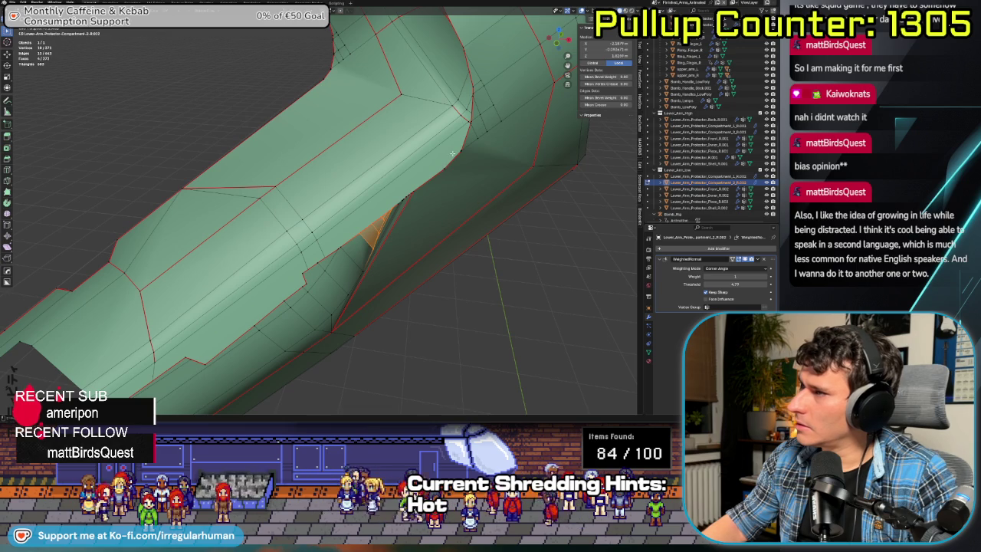
{"action": "left_click", "coordinate": [334, 245], "text": "shift"}
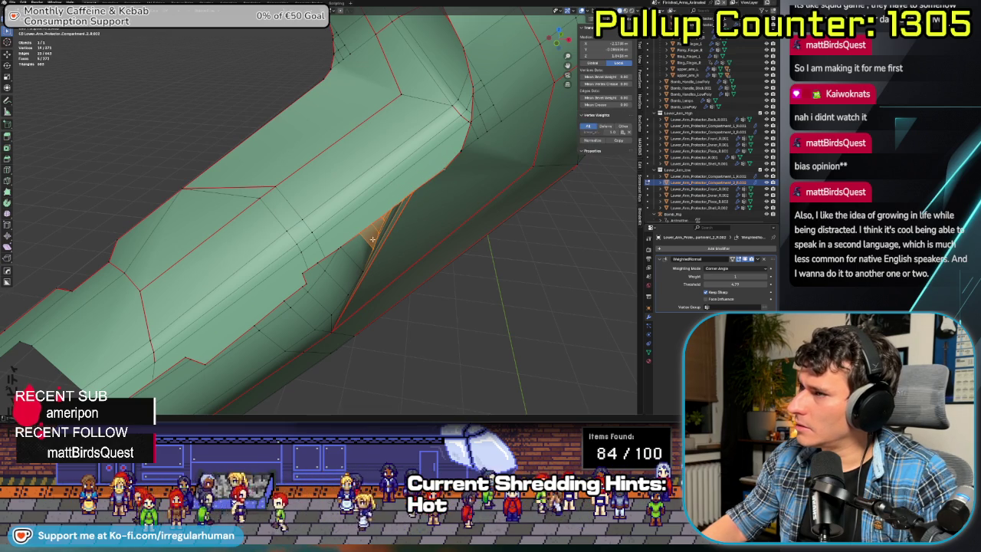
{"action": "left_click", "coordinate": [327, 279], "text": "shift"}
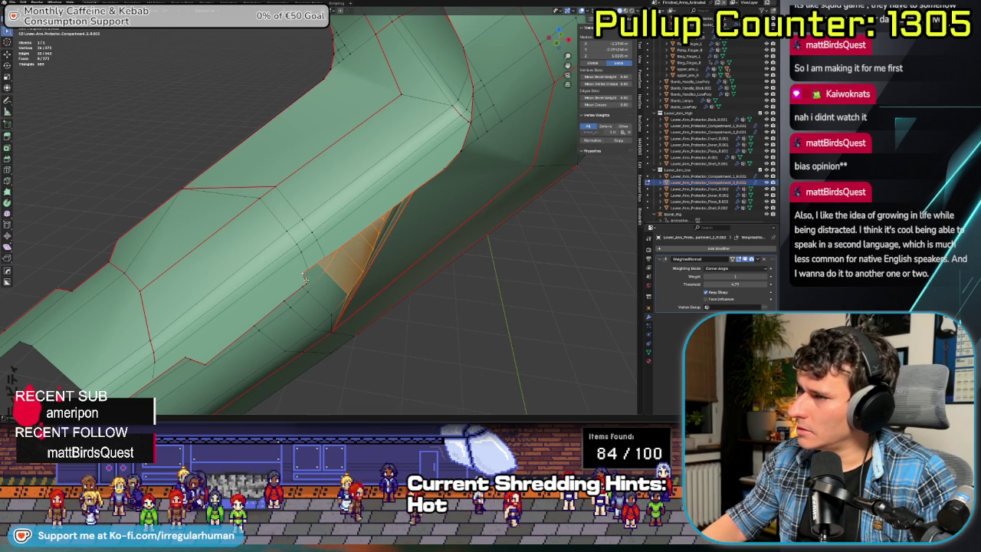
{"action": "key", "text": "Delete"}
{"action": "left_click_drag", "start_coordinate": [300, 284], "coordinate": [344, 317]}
{"action": "mouse_move", "coordinate": [344, 317]}
{"action": "middle_mouse_down"}
{"action": "mouse_move", "coordinate": [304, 264]}
{"action": "mouse_move", "coordinate": [349, 284]}
{"action": "mouse_move", "coordinate": [312, 291]}
{"action": "mouse_move", "coordinate": [314, 265]}
{"action": "middle_mouse_up"}
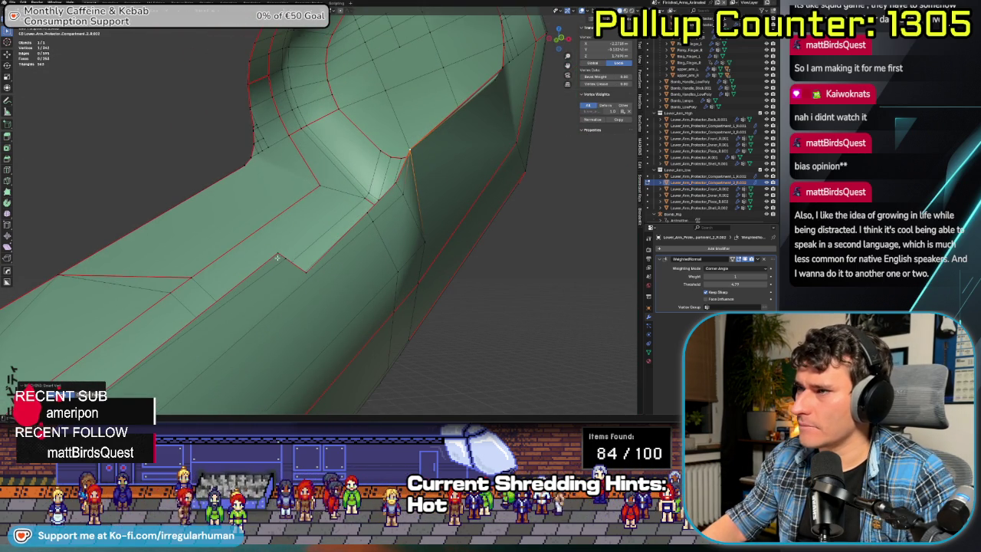
- Switch to edge select and dissolve the extra edges along the tube's straight section
{"action": "scroll", "coordinate": [277, 257], "scroll_direction": "down", "scroll_amount": 3}
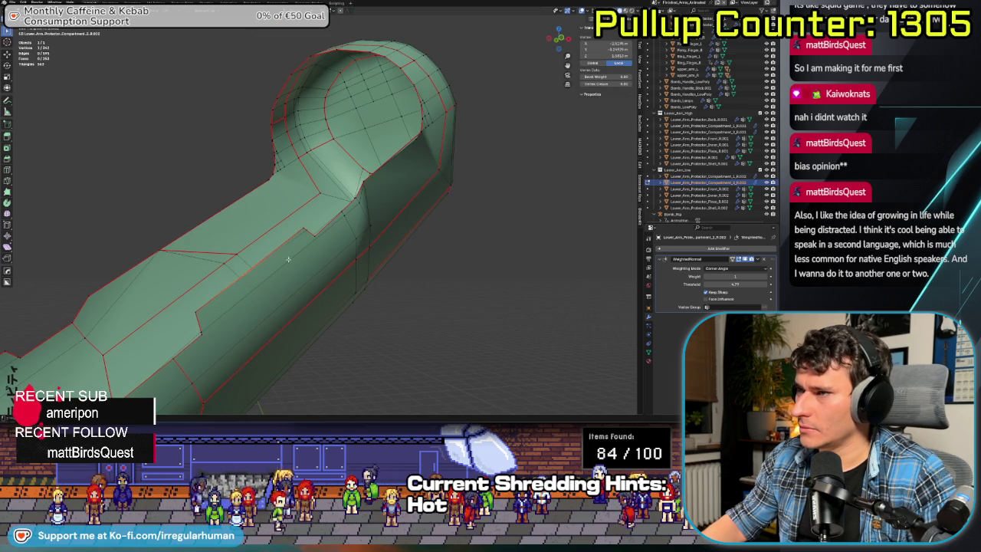
{"action": "left_click", "coordinate": [314, 237]}
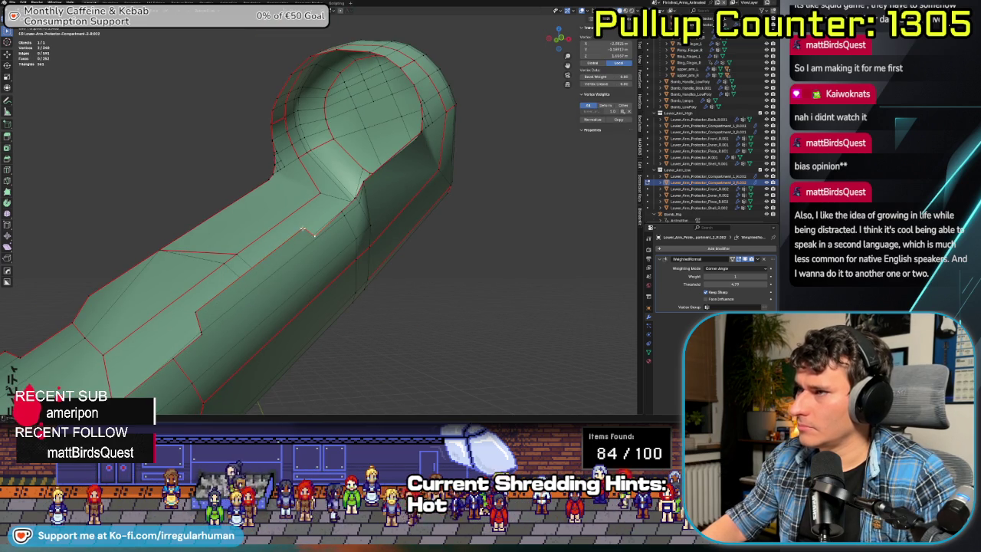
{"action": "middle_click_drag", "start_coordinate": [314, 234], "coordinate": [271, 274]}
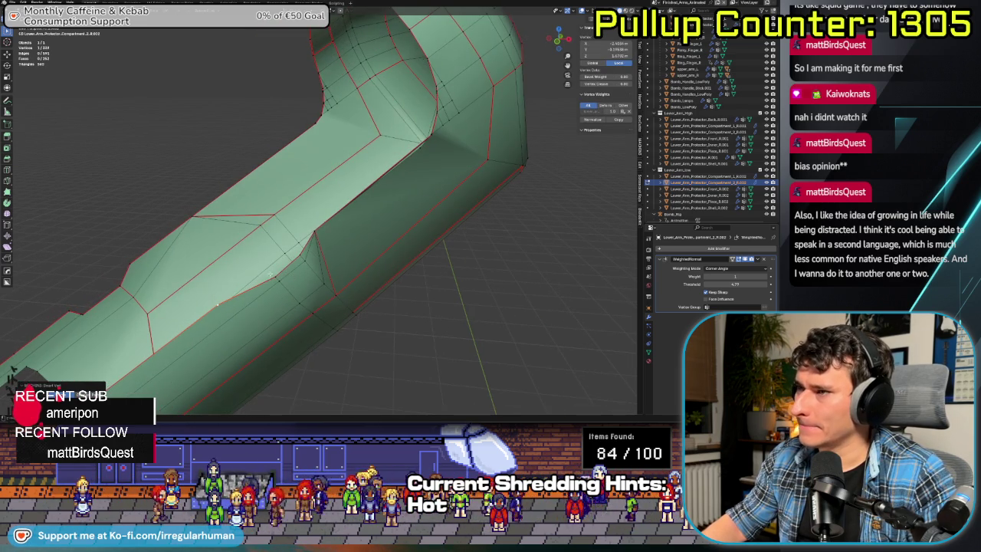
{"action": "left_click", "coordinate": [303, 264], "text": "shift"}
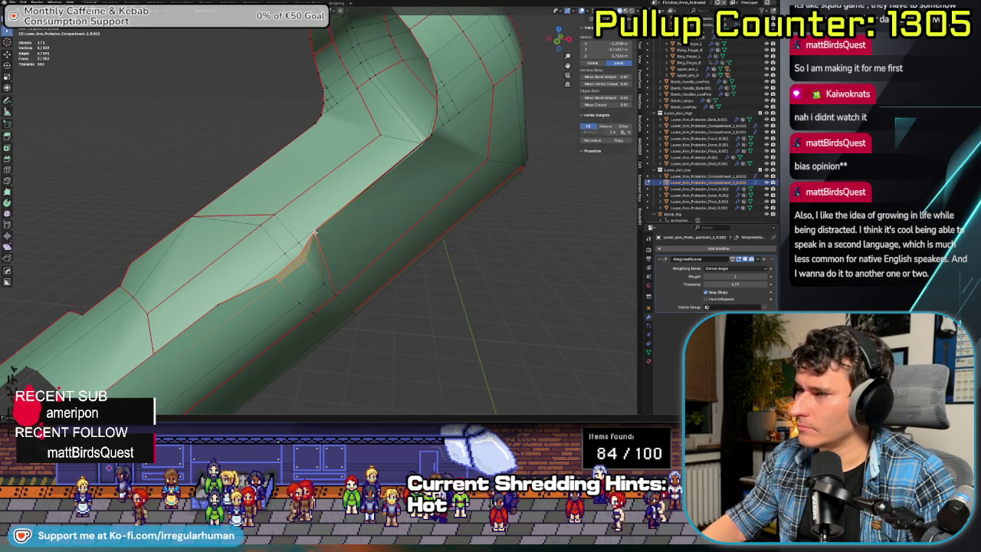
{"action": "middle_click_drag", "start_coordinate": [313, 267], "coordinate": [357, 293]}
{"action": "key", "text": "ctrl+Tab"}
{"action": "left_click", "coordinate": [358, 318]}
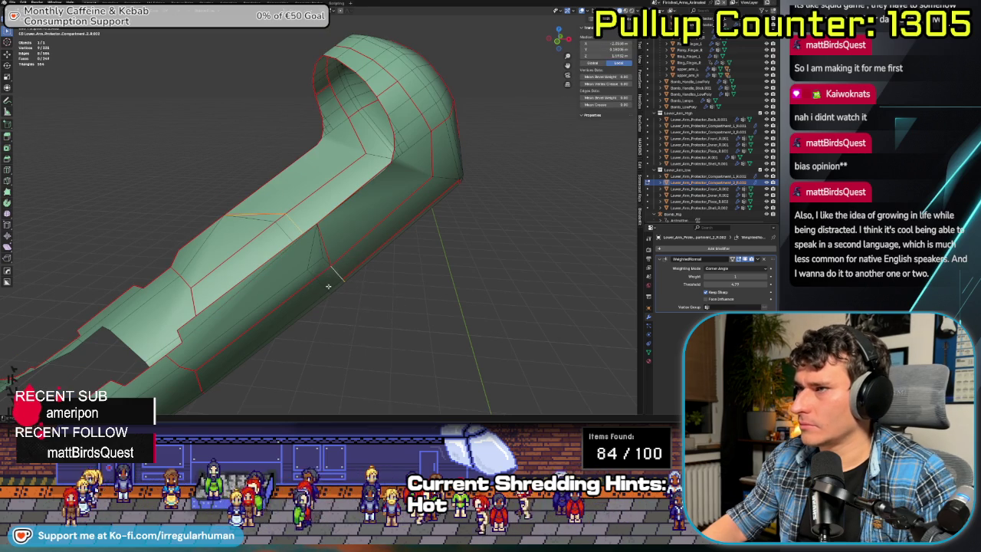
{"action": "right_click", "coordinate": [323, 282]}
{"action": "left_click", "coordinate": [324, 282]}
- Connect two vertices with J to add one cleaner edge across the tube
{"action": "middle_click_drag", "start_coordinate": [323, 282], "coordinate": [285, 274]}
{"action": "left_click", "coordinate": [302, 229]}
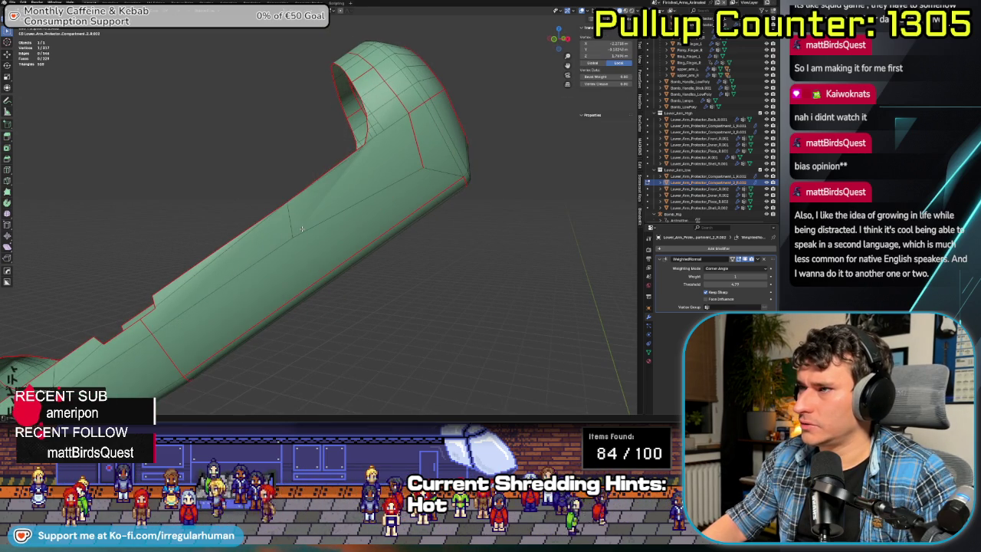
{"action": "key", "text": "j"}
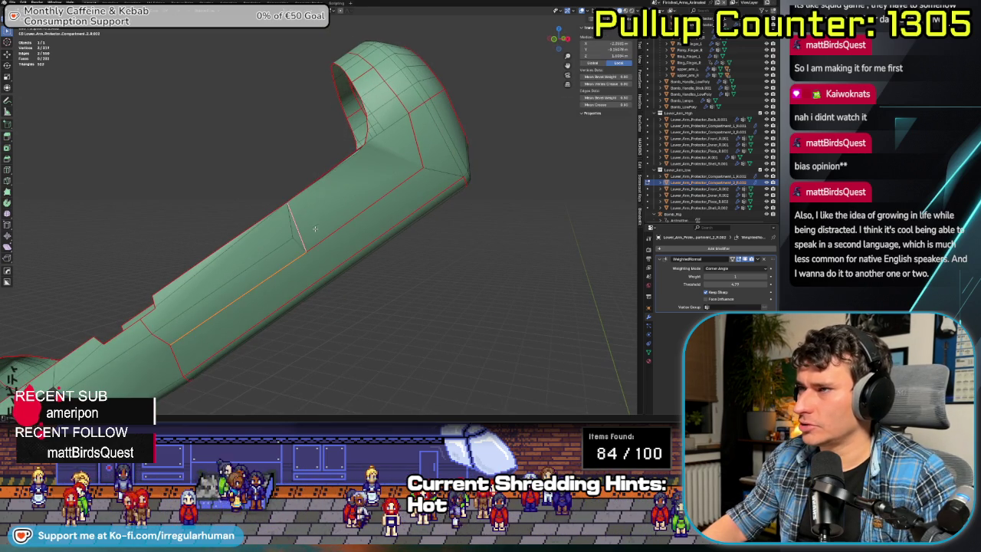
{"action": "mouse_move", "coordinate": [328, 257]}
{"action": "middle_mouse_down"}
{"action": "mouse_move", "coordinate": [293, 286]}
{"action": "mouse_move", "coordinate": [300, 266]}
{"action": "middle_mouse_up"}
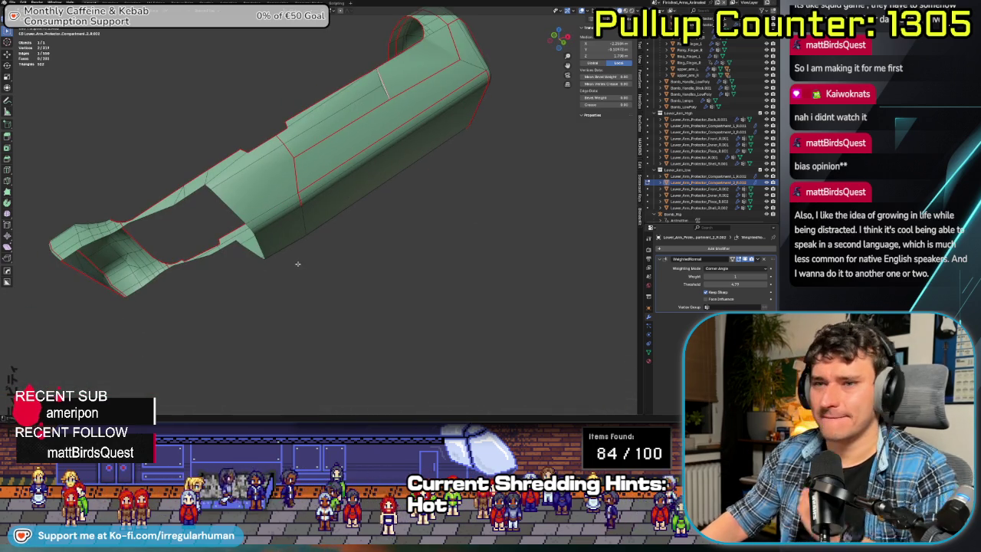
{"action": "mouse_move", "coordinate": [312, 296]}
{"action": "middle_mouse_down"}
{"action": "mouse_move", "coordinate": [424, 276]}
{"action": "mouse_move", "coordinate": [349, 292]}
{"action": "mouse_move", "coordinate": [320, 274]}
{"action": "mouse_move", "coordinate": [350, 281]}
{"action": "middle_mouse_up"}
{"action": "scroll", "coordinate": [424, 276], "scroll_direction": "down", "scroll_amount": 3}
{"action": "scroll", "coordinate": [348, 292], "scroll_direction": "up", "scroll_amount": 4}
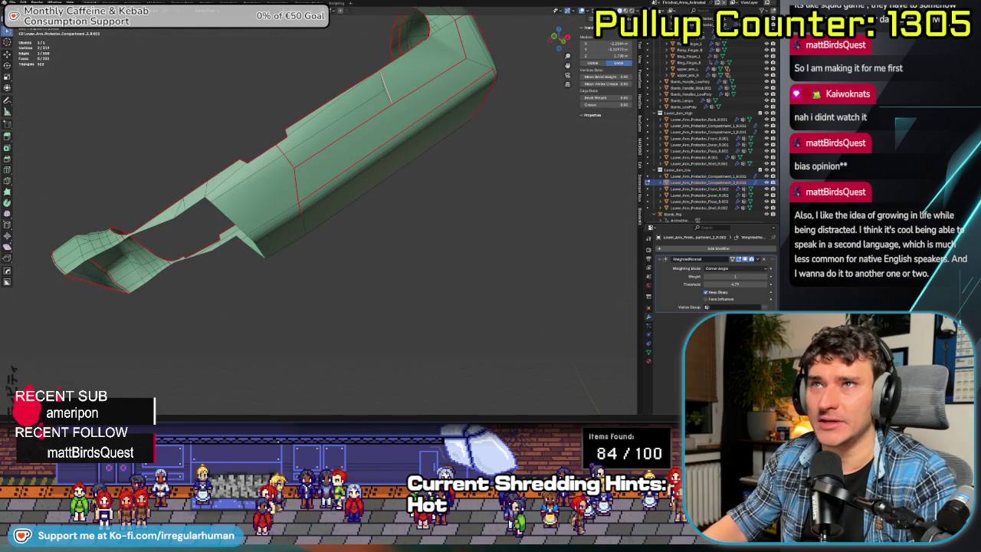
{"action": "mouse_move", "coordinate": [339, 258]}
{"action": "middle_mouse_down"}
{"action": "mouse_move", "coordinate": [226, 257]}
{"action": "mouse_move", "coordinate": [246, 299]}
{"action": "middle_mouse_up"}
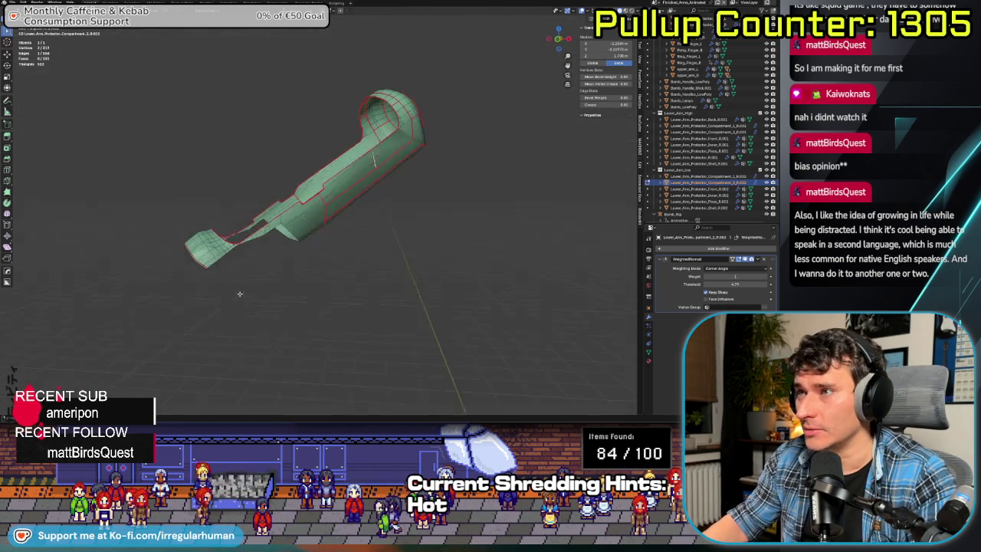
{"action": "scroll", "coordinate": [249, 305], "scroll_direction": "up", "scroll_amount": 4}
{"action": "middle_click_drag", "start_coordinate": [160, 358], "coordinate": [227, 365]}
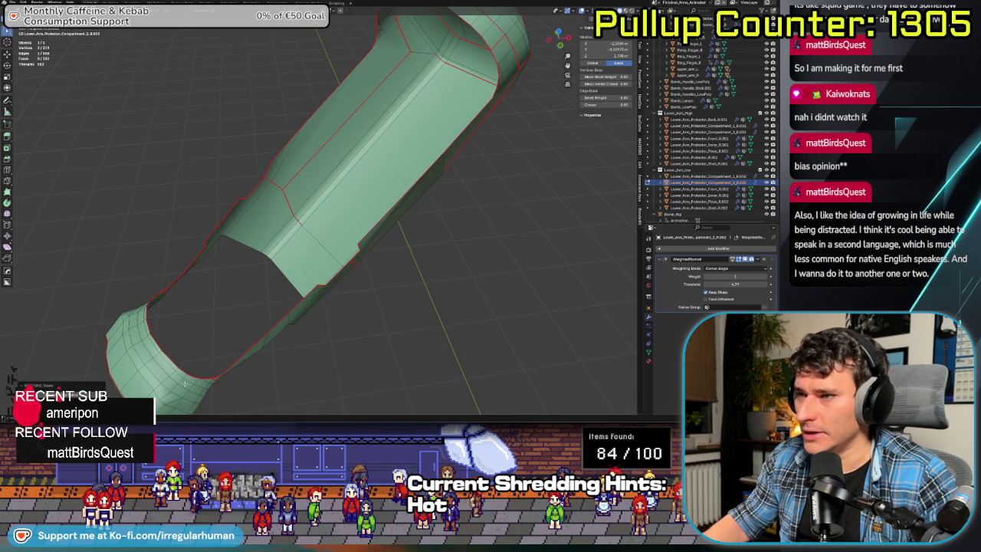
- Dissolve the edge loop around the tube's open end with X > Dissolve Edges
{"action": "left_click", "coordinate": [188, 386], "text": "alt"}
{"action": "key", "text": "x"}
{"action": "left_click", "coordinate": [187, 381]}
{"action": "mouse_move", "coordinate": [188, 381]}
{"action": "middle_mouse_down"}
{"action": "mouse_move", "coordinate": [247, 308]}
{"action": "mouse_move", "coordinate": [288, 312]}
{"action": "middle_mouse_up"}
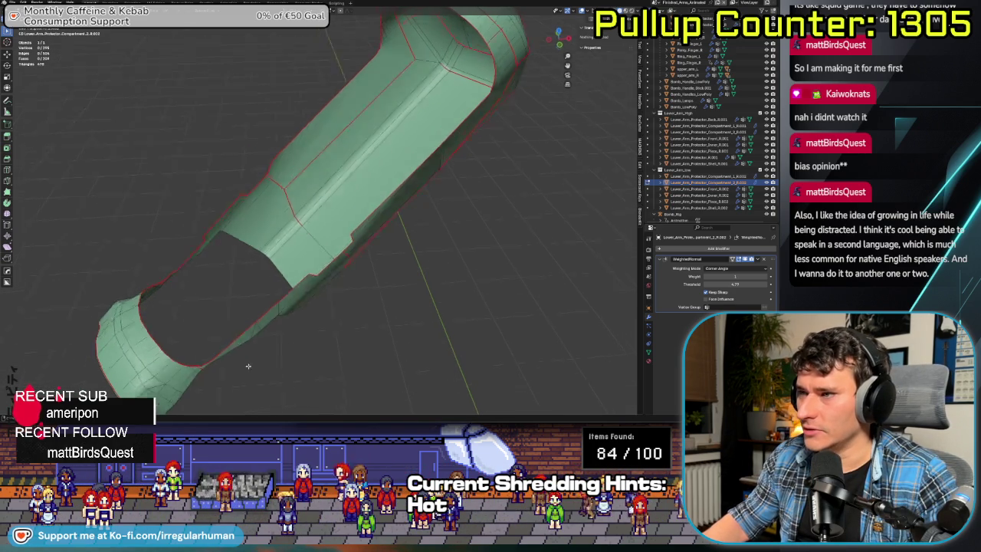
{"action": "mouse_move", "coordinate": [315, 252]}
{"action": "middle_mouse_down"}
{"action": "mouse_move", "coordinate": [282, 252]}
{"action": "mouse_move", "coordinate": [304, 274]}
{"action": "middle_mouse_up"}
- Exit local view and return to Object Mode to show the full arm protector
{"action": "key", "text": "KP_Divide"}
{"action": "key", "text": "ctrl+Tab"}
{"action": "left_click", "coordinate": [302, 245]}
- Select the front protector piece, isolate it in local view, and enter face-select Edit Mode
{"action": "left_click", "coordinate": [302, 197]}
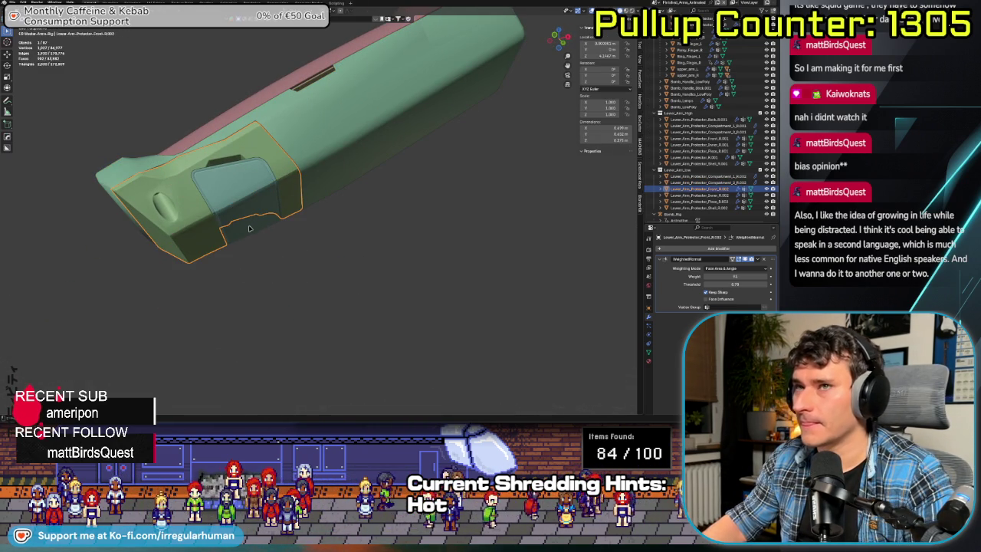
{"action": "key", "text": "KP_Divide"}
{"action": "middle_click_drag", "start_coordinate": [251, 230], "coordinate": [203, 266]}
{"action": "key", "text": "ctrl+Tab"}
{"action": "left_click", "coordinate": [250, 266]}
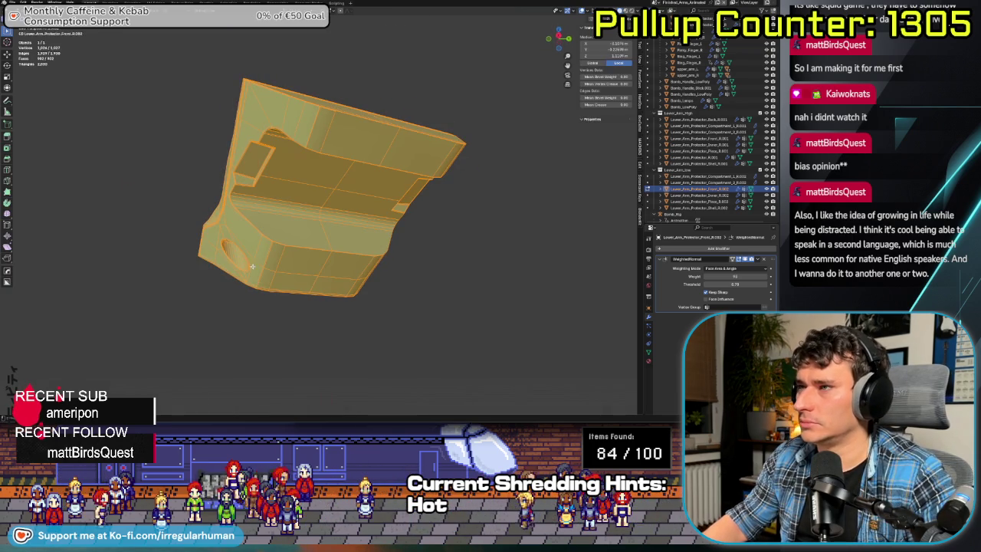
- Select an inner panel face, grow it with Ctrl+L, and add the upper ledge faces
{"action": "left_click", "coordinate": [282, 182]}
{"action": "key", "text": "ctrl+l"}
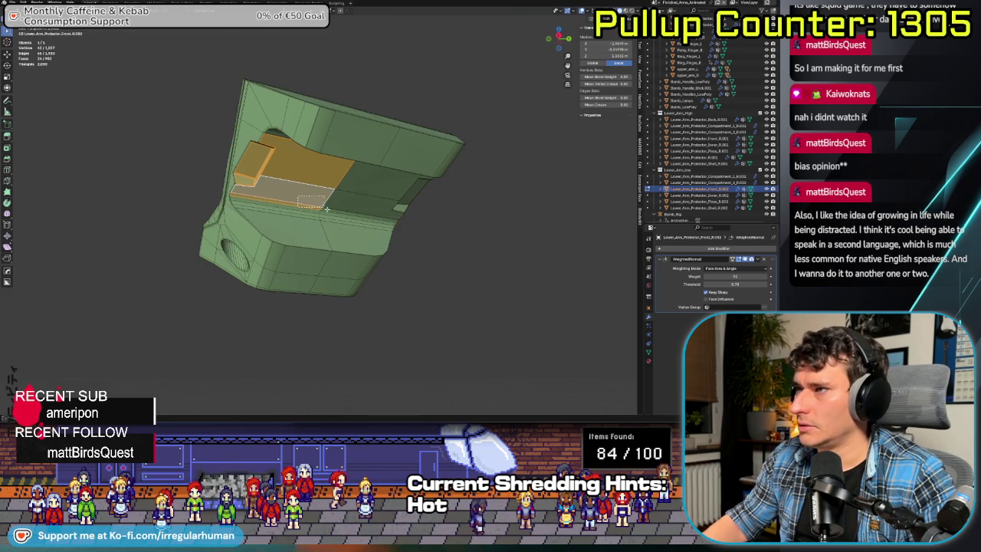
{"action": "middle_click_drag", "start_coordinate": [326, 209], "coordinate": [325, 152]}
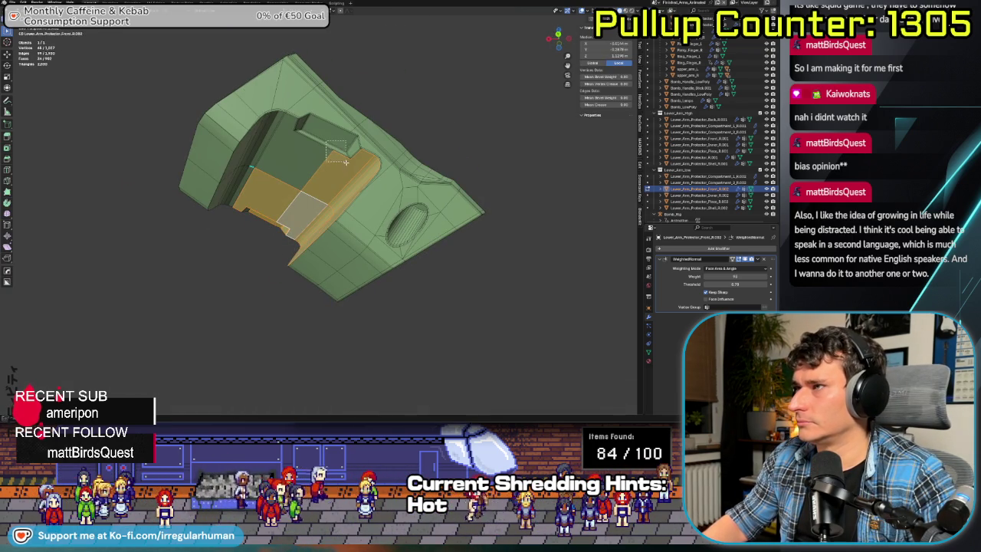
{"action": "left_click_drag", "start_coordinate": [345, 162], "coordinate": [353, 168], "text": "shift"}
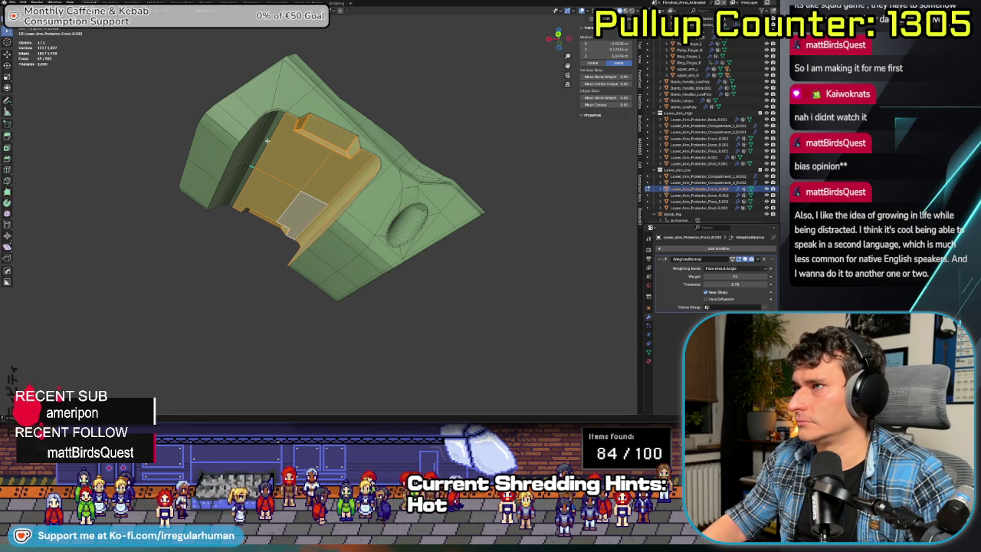
{"action": "mouse_move", "coordinate": [245, 151]}
{"action": "middle_mouse_down"}
{"action": "mouse_move", "coordinate": [268, 184]}
{"action": "mouse_move", "coordinate": [249, 288]}
{"action": "middle_mouse_up"}
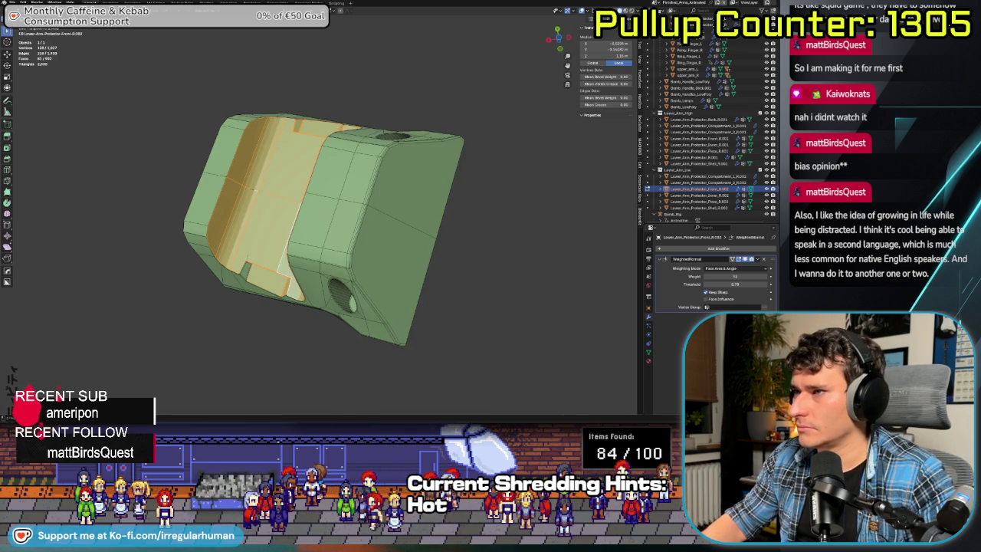
{"action": "middle_click_drag", "start_coordinate": [255, 191], "coordinate": [306, 233]}
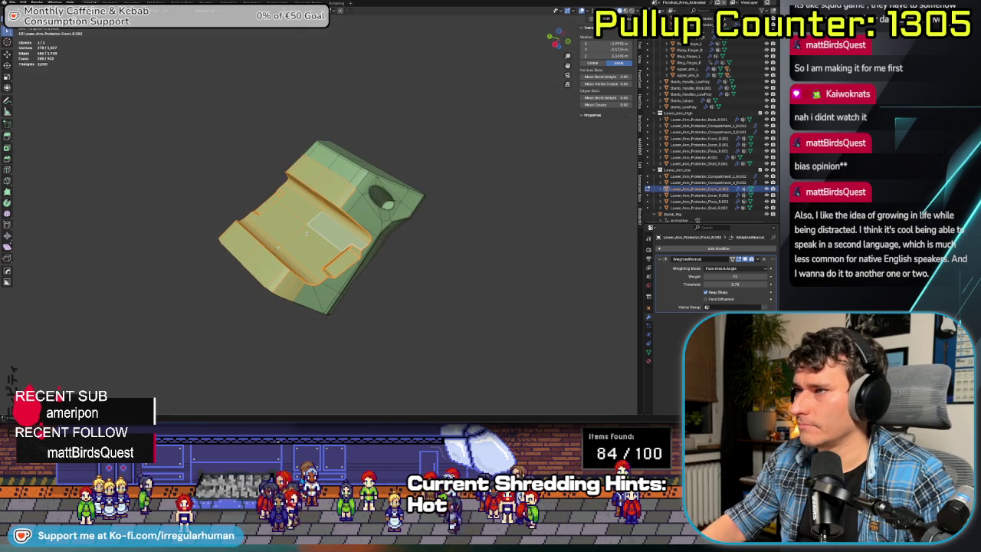
- Drop the stray face from the selection and review the selected panel faces
{"action": "left_click", "coordinate": [310, 234], "text": "shift"}
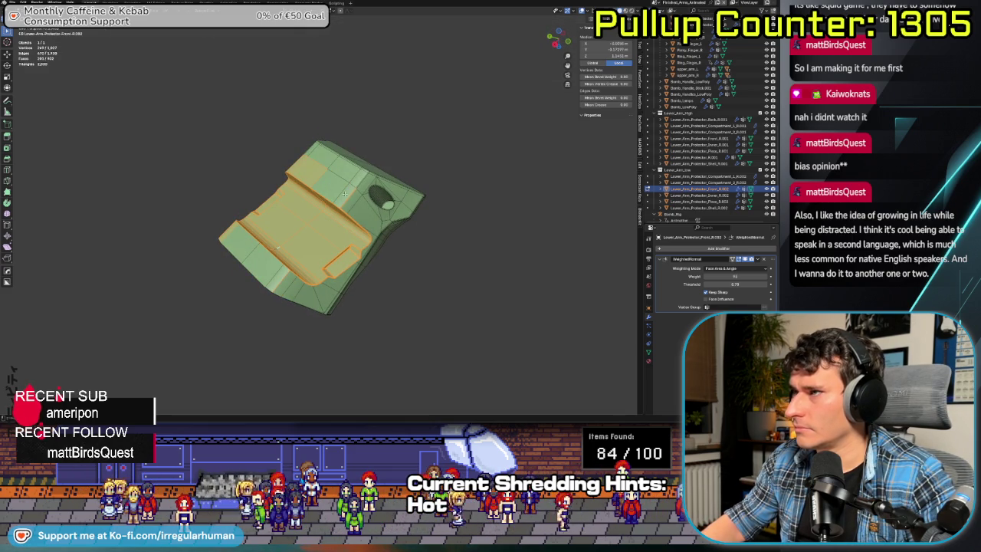
{"action": "mouse_move", "coordinate": [297, 171]}
{"action": "middle_mouse_down"}
{"action": "mouse_move", "coordinate": [315, 198]}
{"action": "mouse_move", "coordinate": [394, 219]}
{"action": "middle_mouse_up"}
{"action": "scroll", "coordinate": [294, 198], "scroll_direction": "up", "scroll_amount": 3}
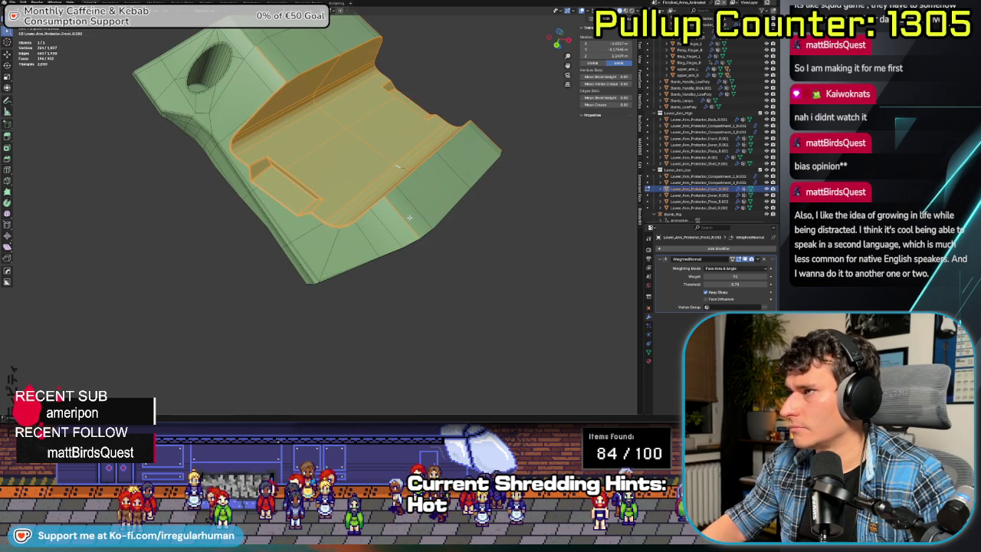
{"action": "scroll", "coordinate": [410, 217], "scroll_direction": "up", "scroll_amount": 2}
{"action": "scroll", "coordinate": [322, 207], "scroll_direction": "up", "scroll_amount": 2}
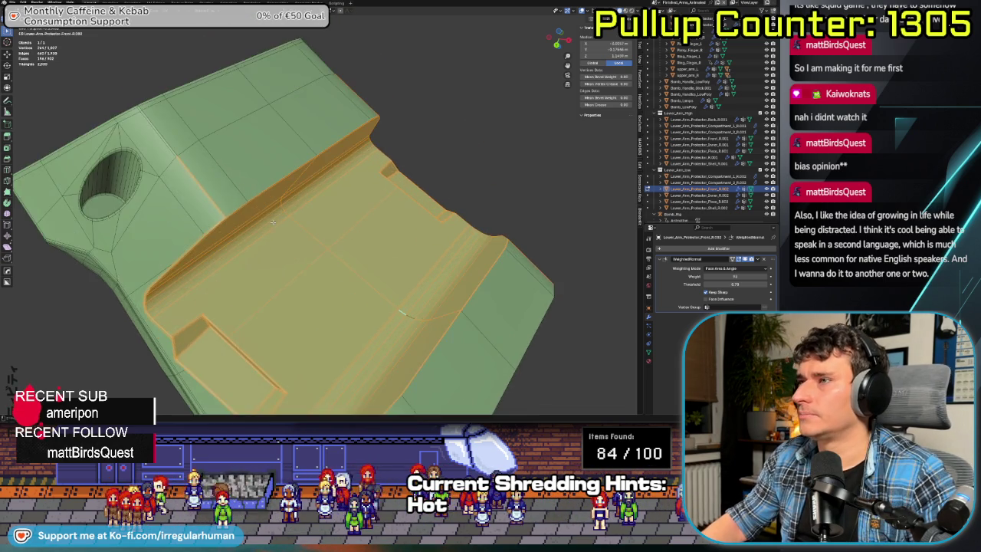
{"action": "scroll", "coordinate": [221, 194], "scroll_direction": "up", "scroll_amount": 2}
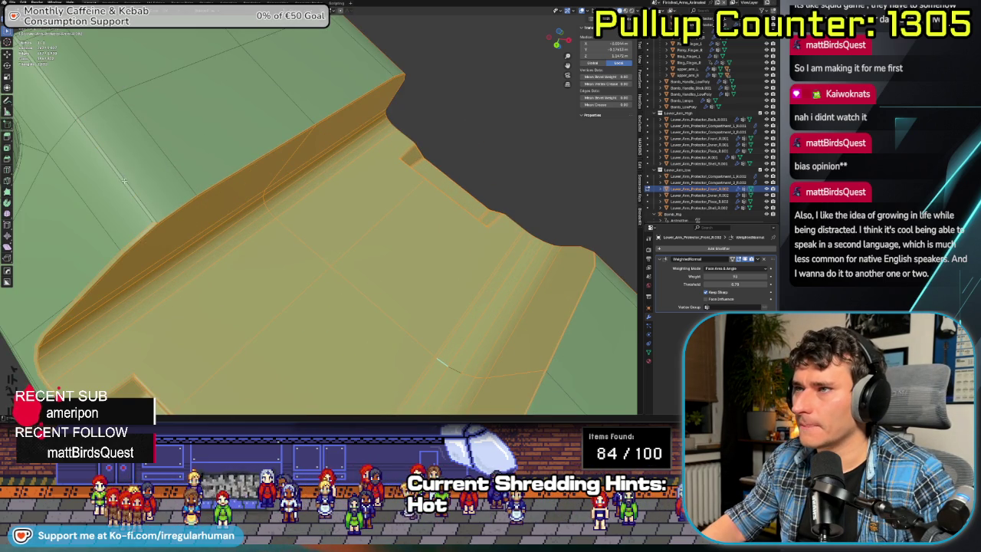
{"action": "middle_click_drag", "start_coordinate": [211, 262], "coordinate": [253, 146]}
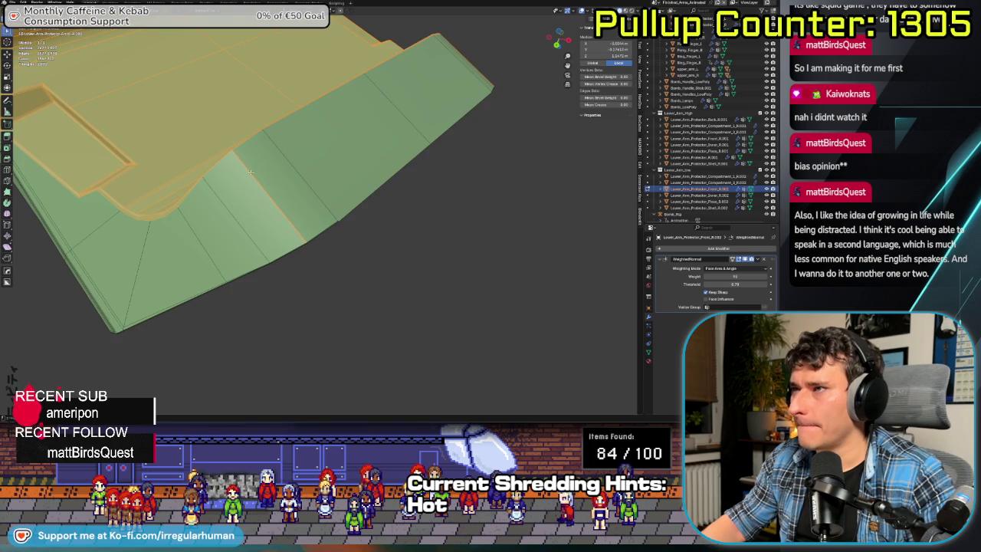
{"action": "scroll", "coordinate": [250, 171], "scroll_direction": "up", "scroll_amount": 3}
{"action": "scroll", "coordinate": [292, 172], "scroll_direction": "down", "scroll_amount": 3}
{"action": "mouse_move", "coordinate": [292, 171]}
{"action": "middle_mouse_down"}
{"action": "mouse_move", "coordinate": [193, 81]}
{"action": "mouse_move", "coordinate": [138, 221]}
{"action": "middle_mouse_up"}
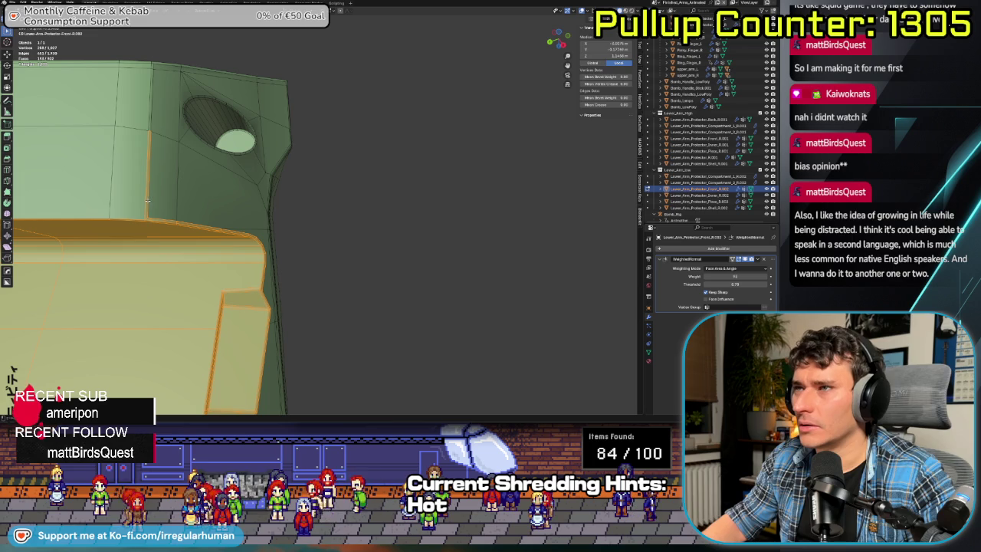
- Hide the inner panel faces with H, reveal them with Alt+H, and view the whole piece
{"action": "key", "text": "h"}
{"action": "key", "text": "alt+h"}
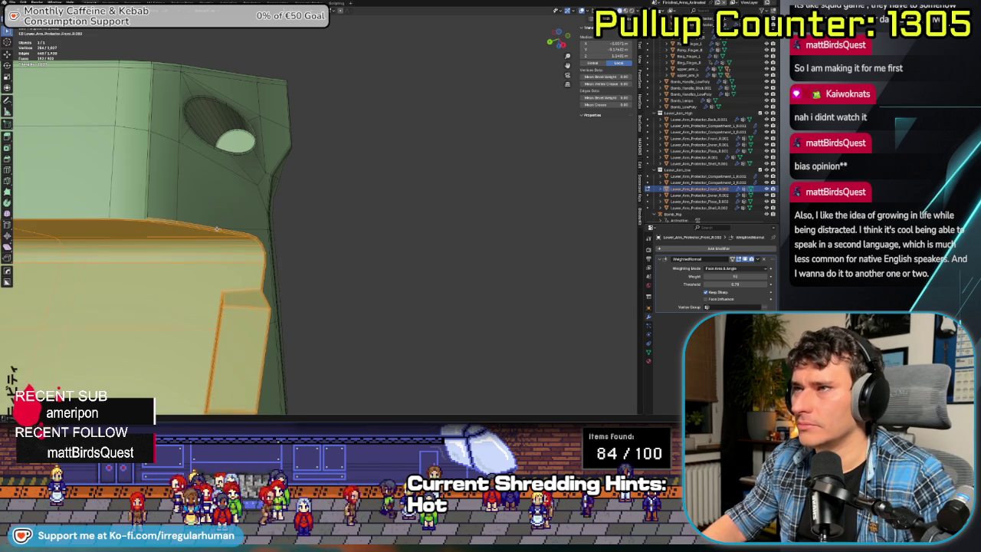
{"action": "right_click", "coordinate": [216, 228]}
{"action": "left_click", "coordinate": [227, 228]}
{"action": "middle_click_drag", "start_coordinate": [227, 229], "coordinate": [276, 184]}
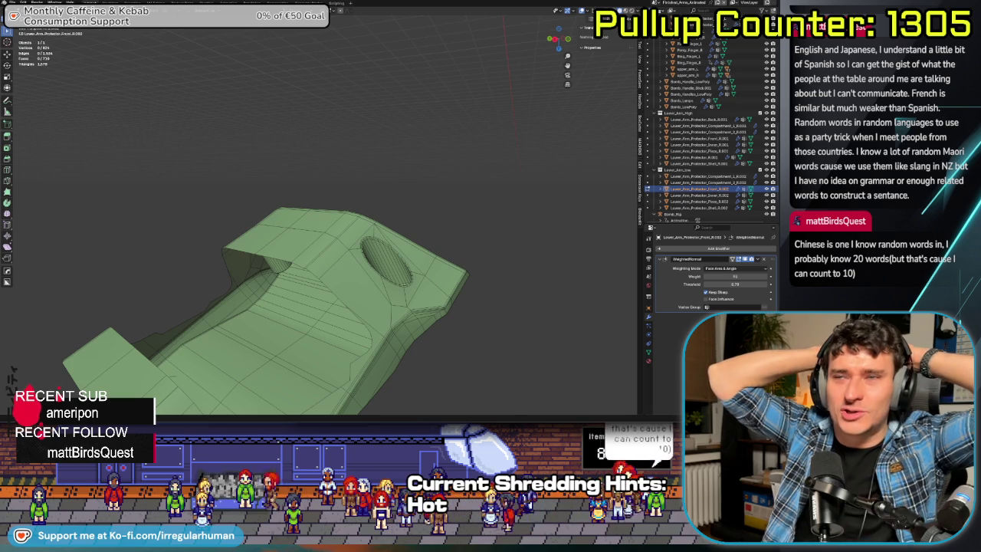
{"action": "middle_click_drag", "start_coordinate": [289, 232], "coordinate": [322, 261]}
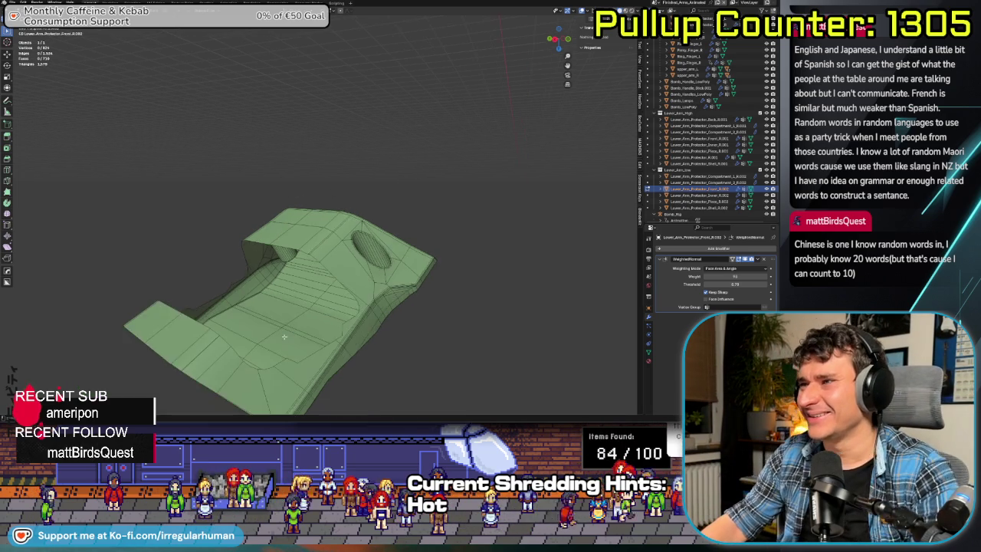
- Select the diagonal edge beside the oval hole and inspect both sides' elliptical hole faces
{"action": "scroll", "coordinate": [337, 276], "scroll_direction": "up", "scroll_amount": 3}
{"action": "scroll", "coordinate": [350, 286], "scroll_direction": "up", "scroll_amount": 2}
{"action": "left_click", "coordinate": [351, 286]}
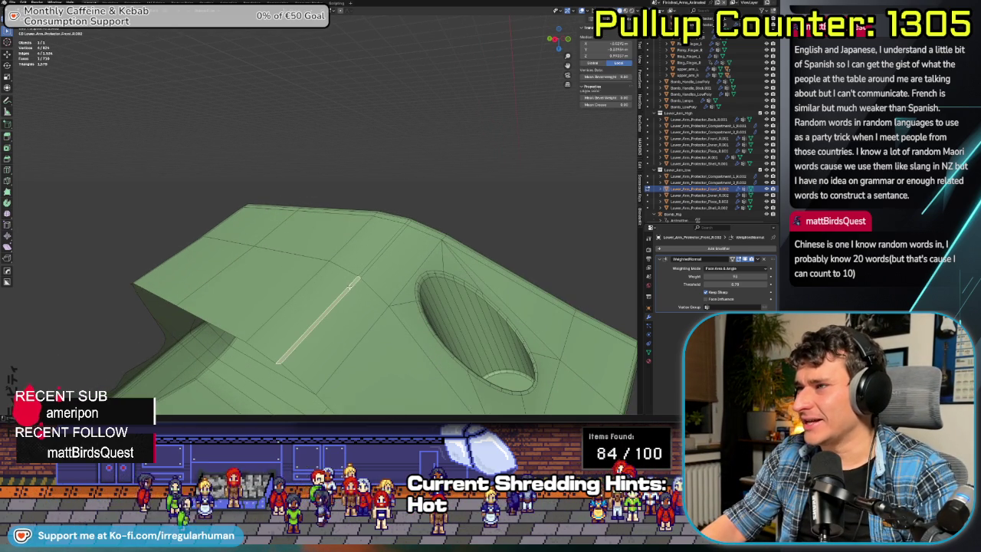
{"action": "middle_click_drag", "start_coordinate": [387, 248], "coordinate": [615, 313]}
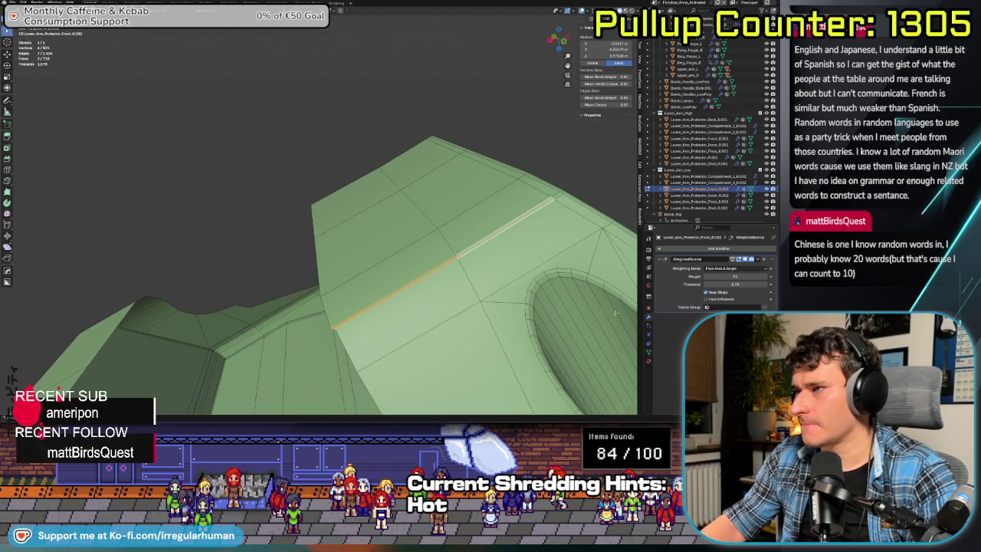
{"action": "scroll", "coordinate": [430, 294], "scroll_direction": "down", "scroll_amount": 2}
{"action": "scroll", "coordinate": [430, 295], "scroll_direction": "down", "scroll_amount": 2}
{"action": "scroll", "coordinate": [430, 294], "scroll_direction": "down", "scroll_amount": 2}
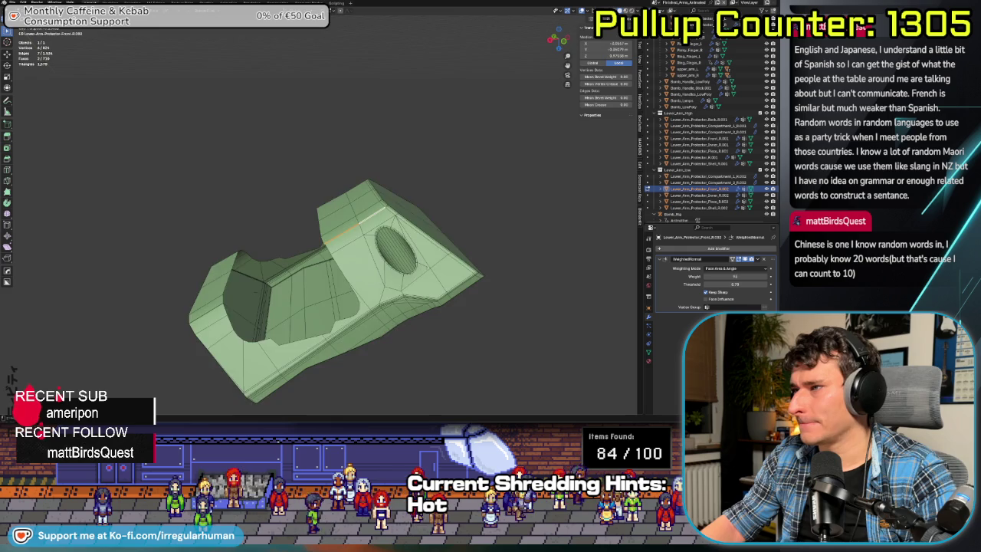
{"action": "middle_click_drag", "start_coordinate": [406, 284], "coordinate": [430, 294]}
{"action": "scroll", "coordinate": [430, 294], "scroll_direction": "up", "scroll_amount": 3}
{"action": "scroll", "coordinate": [414, 252], "scroll_direction": "up", "scroll_amount": 3}
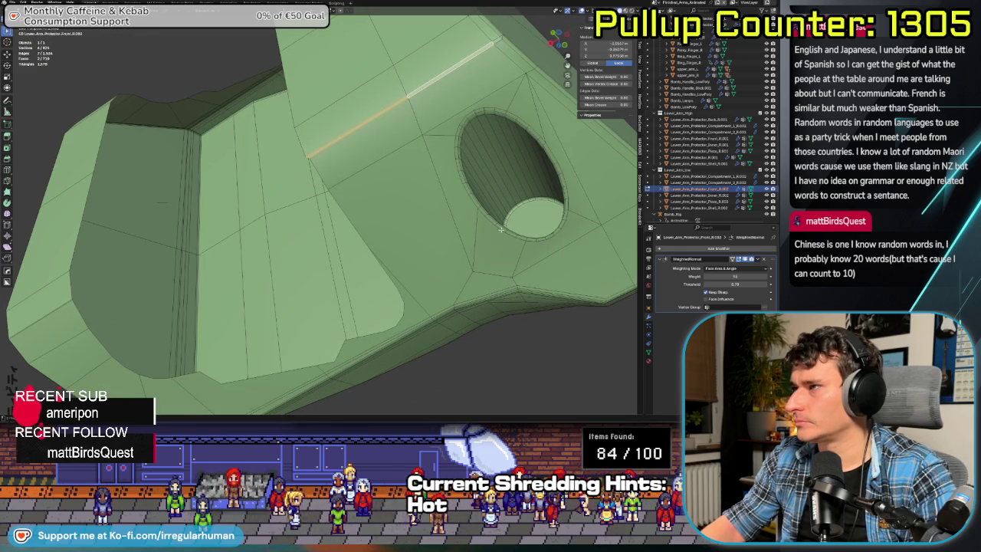
{"action": "scroll", "coordinate": [463, 253], "scroll_direction": "down", "scroll_amount": 3}
{"action": "mouse_move", "coordinate": [463, 254]}
{"action": "middle_mouse_down"}
{"action": "mouse_move", "coordinate": [431, 226]}
{"action": "mouse_move", "coordinate": [438, 171]}
{"action": "middle_mouse_up"}
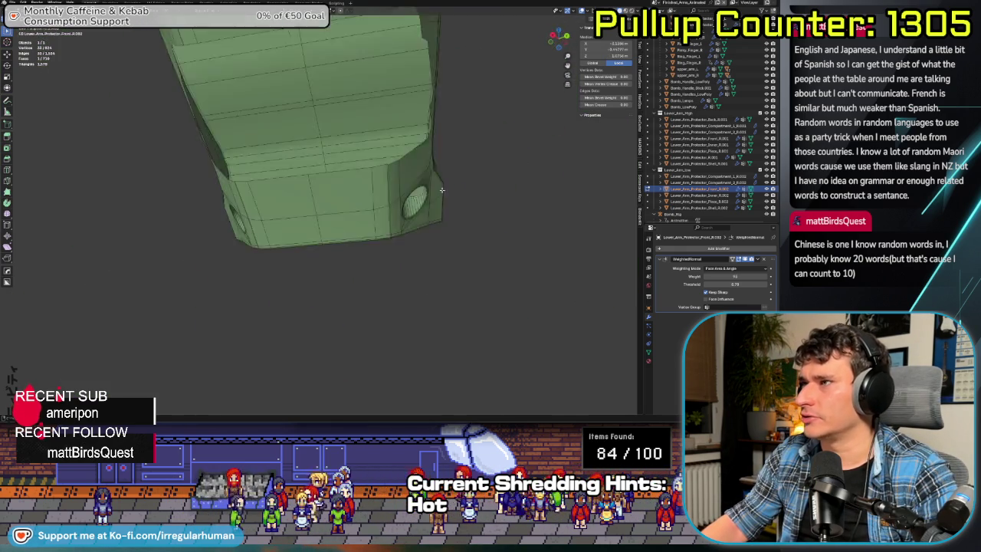
{"action": "mouse_move", "coordinate": [419, 219]}
{"action": "middle_mouse_down"}
{"action": "mouse_move", "coordinate": [466, 149]}
{"action": "mouse_move", "coordinate": [410, 148]}
{"action": "middle_mouse_up"}
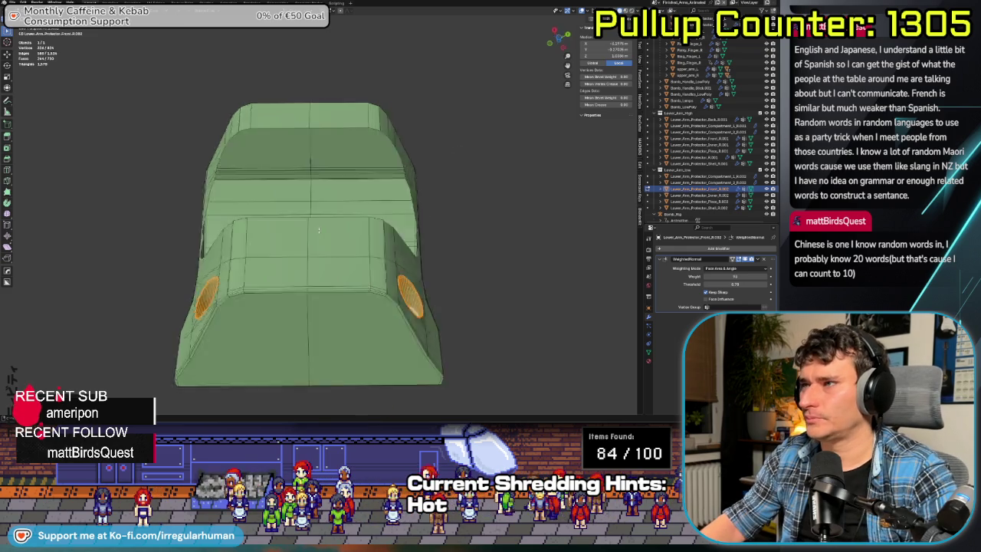
- Delete the selected elliptical hole faces
{"action": "key", "text": "x"}
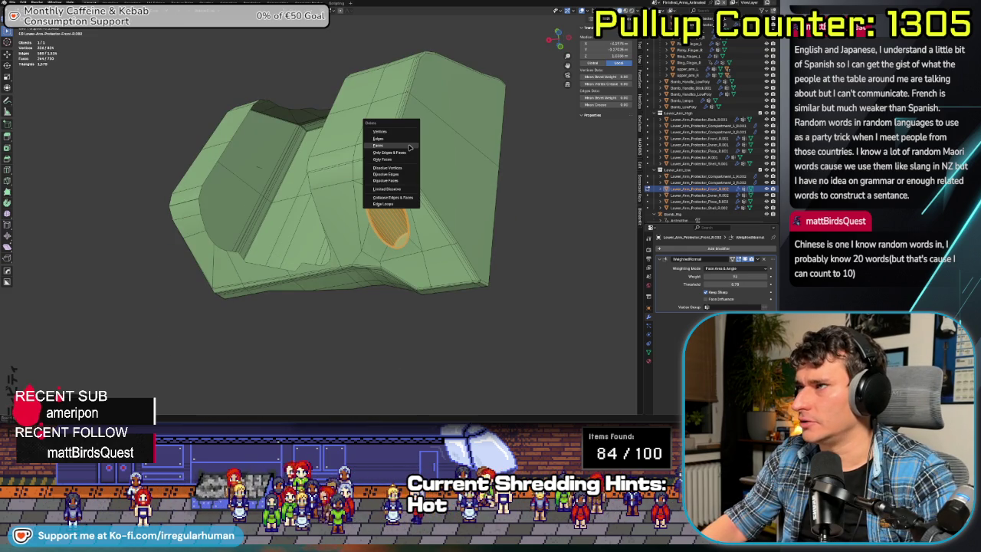
{"action": "left_click", "coordinate": [410, 146]}
{"action": "middle_click_drag", "start_coordinate": [299, 278], "coordinate": [339, 218]}
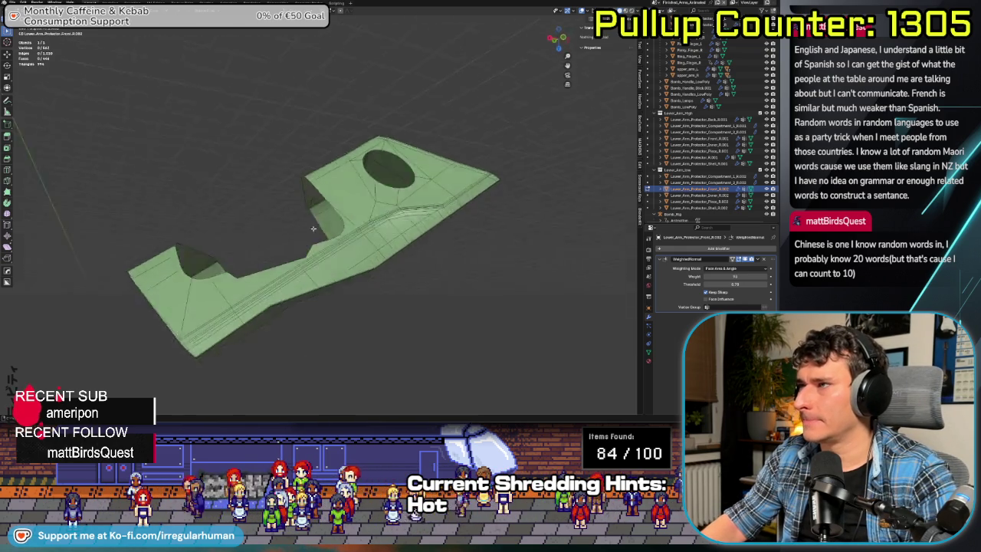
{"action": "scroll", "coordinate": [340, 219], "scroll_direction": "up", "scroll_amount": 3}
{"action": "key", "text": "Tab"}
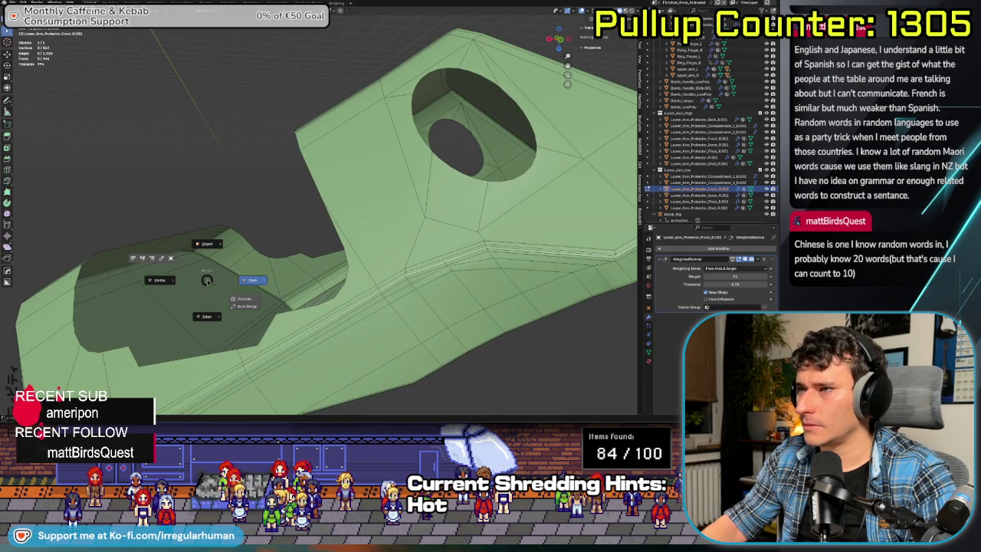
{"action": "right_click", "coordinate": [224, 287]}
{"action": "key", "text": "Escape"}
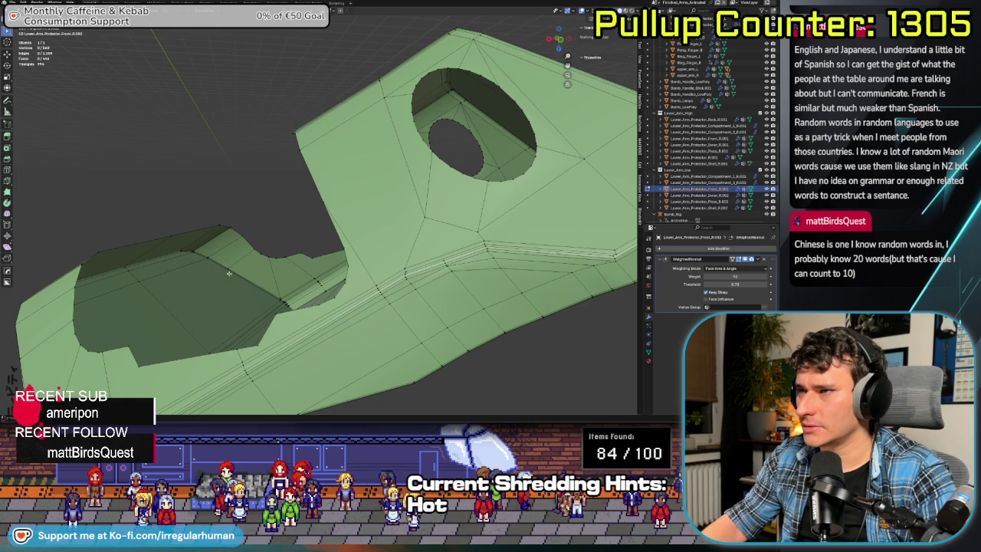
- Select the hole's rim edge loop and delete its edges and faces
{"action": "left_click", "coordinate": [460, 170], "text": "alt"}
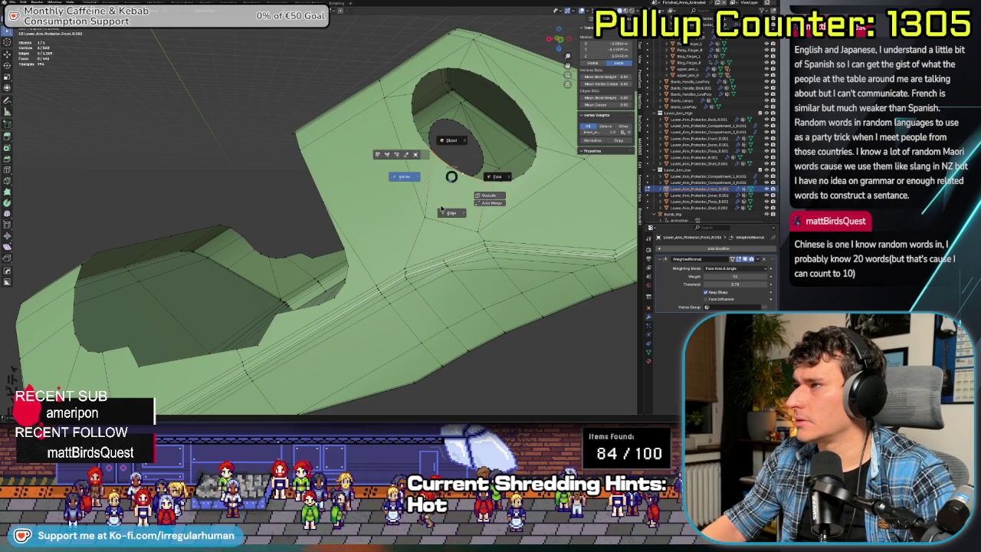
{"action": "middle_click_drag", "start_coordinate": [460, 170], "coordinate": [455, 181]}
{"action": "key", "text": "x"}
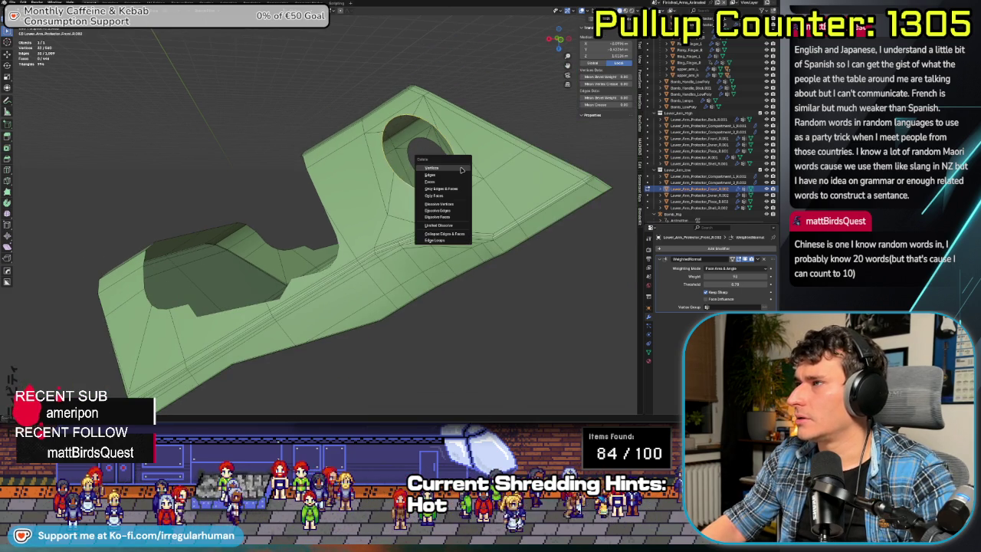
{"action": "left_click", "coordinate": [452, 176]}
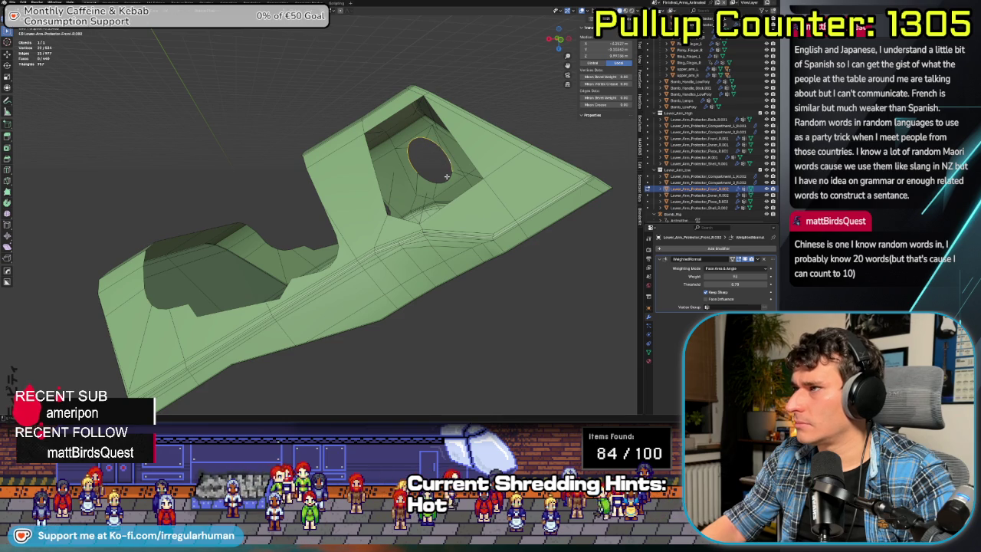
{"action": "key", "text": "x"}
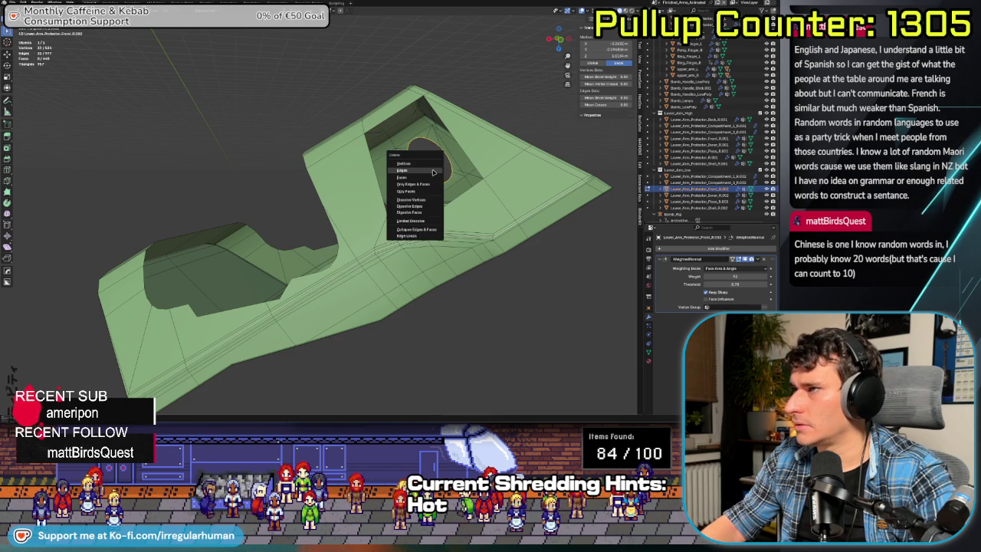
{"action": "left_click", "coordinate": [429, 170]}
- Grow the rim loop selection to the surrounding faces and delete that ring
{"action": "mouse_move", "coordinate": [429, 170]}
{"action": "middle_mouse_down"}
{"action": "mouse_move", "coordinate": [481, 238]}
{"action": "mouse_move", "coordinate": [452, 200]}
{"action": "middle_mouse_up"}
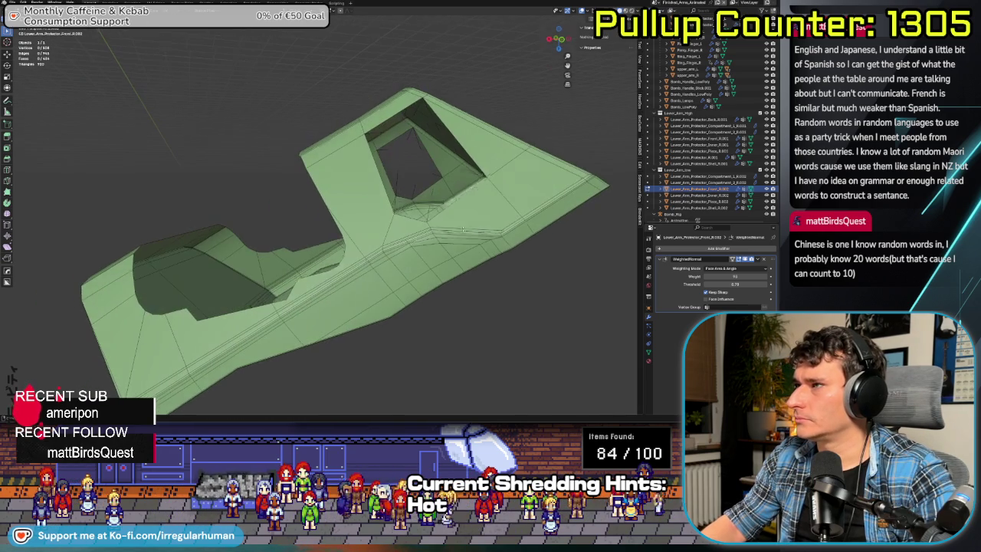
{"action": "left_click", "coordinate": [452, 201], "text": "alt"}
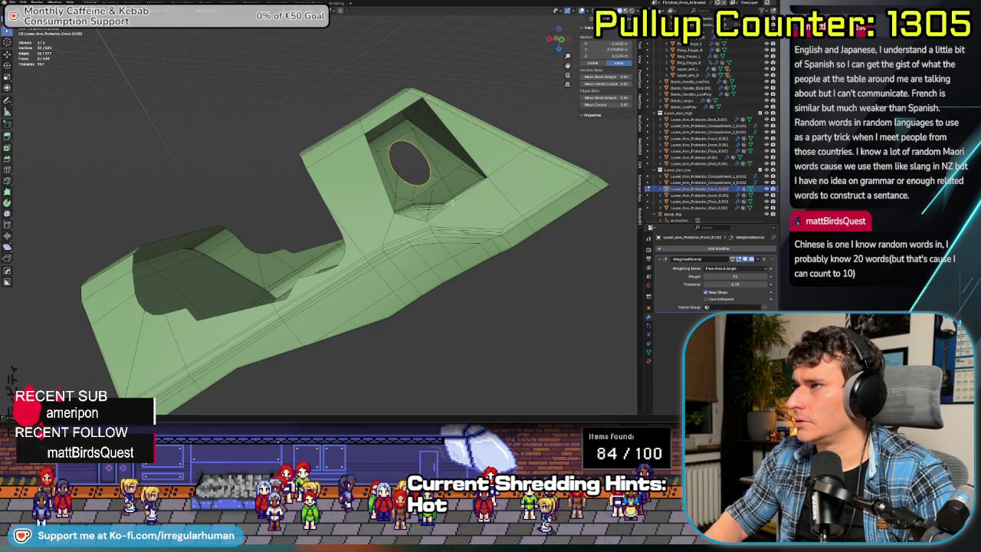
{"action": "key", "text": "ctrl+KP_Add"}
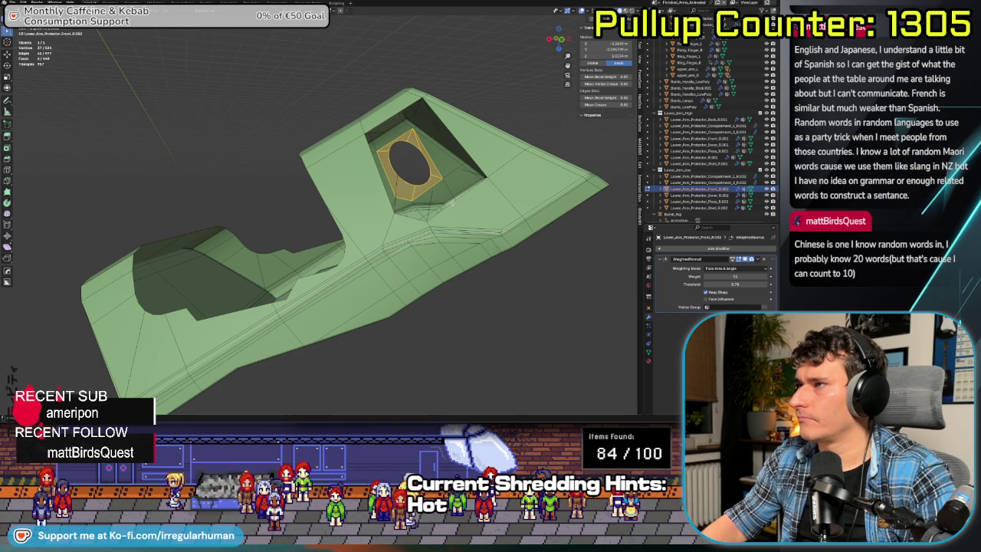
{"action": "key", "text": "x"}
{"action": "left_click", "coordinate": [447, 213]}
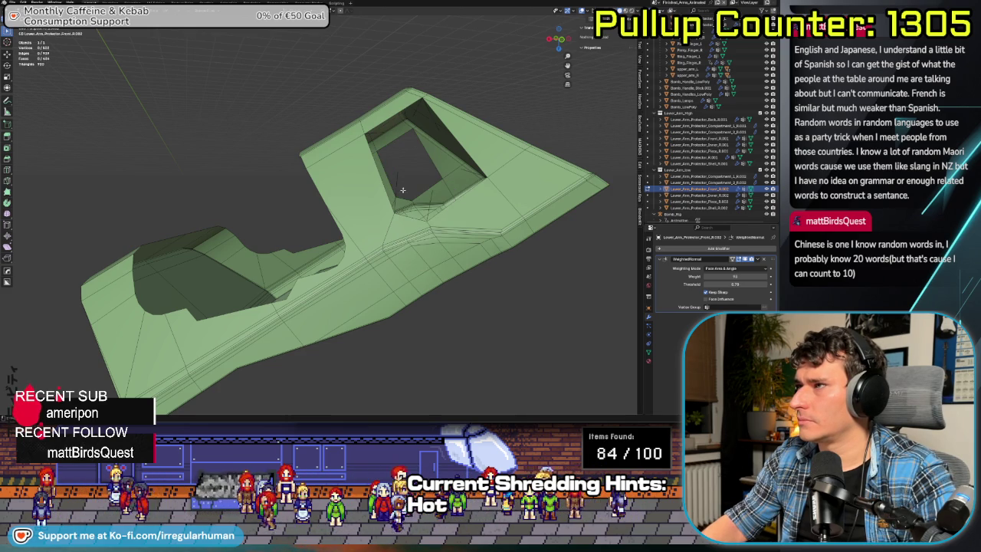
- Delete the stray edges near the opening's corner
{"action": "mouse_move", "coordinate": [447, 214]}
{"action": "middle_mouse_down"}
{"action": "mouse_move", "coordinate": [392, 151]}
{"action": "mouse_move", "coordinate": [386, 126]}
{"action": "mouse_move", "coordinate": [436, 151]}
{"action": "middle_mouse_up"}
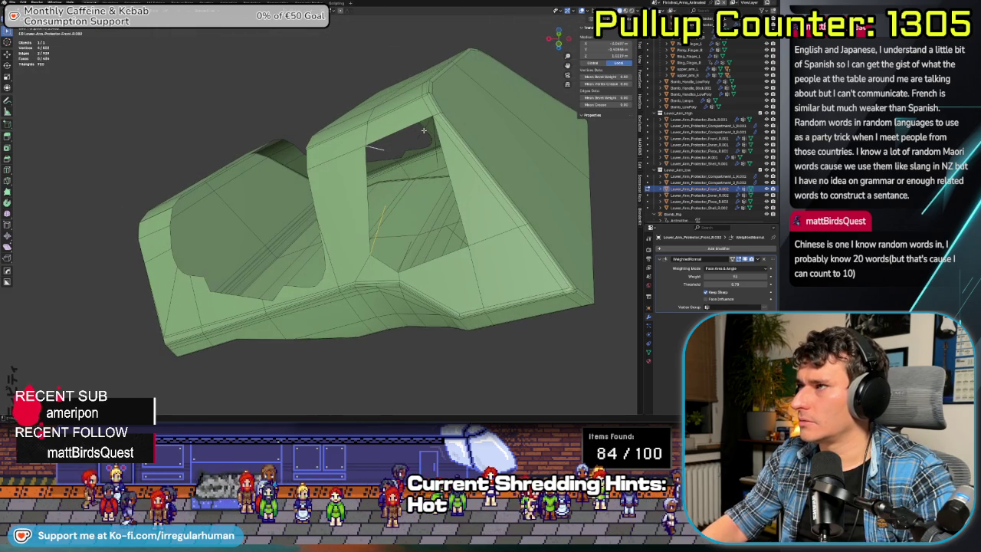
{"action": "left_click", "coordinate": [436, 151], "text": "shift"}
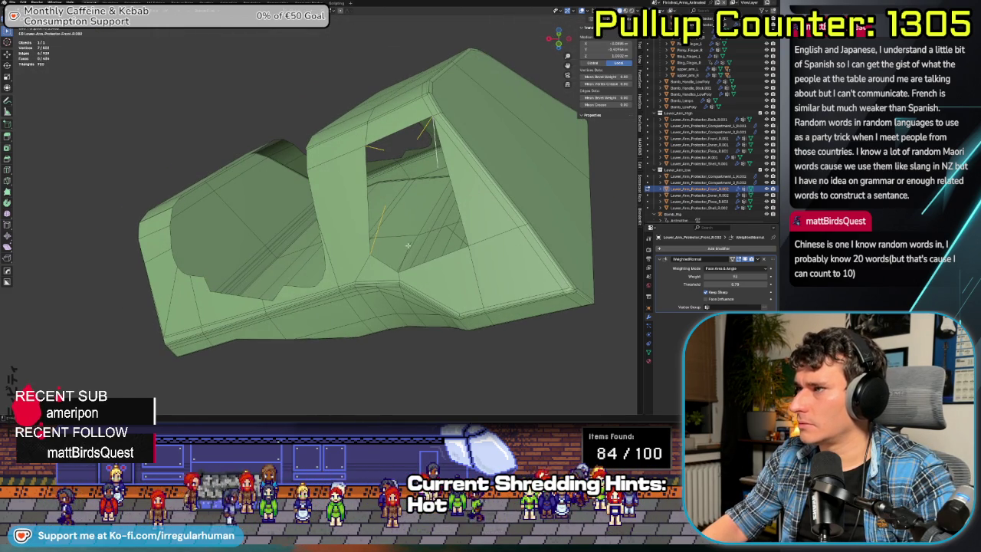
{"action": "key", "text": "x"}
{"action": "left_click", "coordinate": [449, 224]}
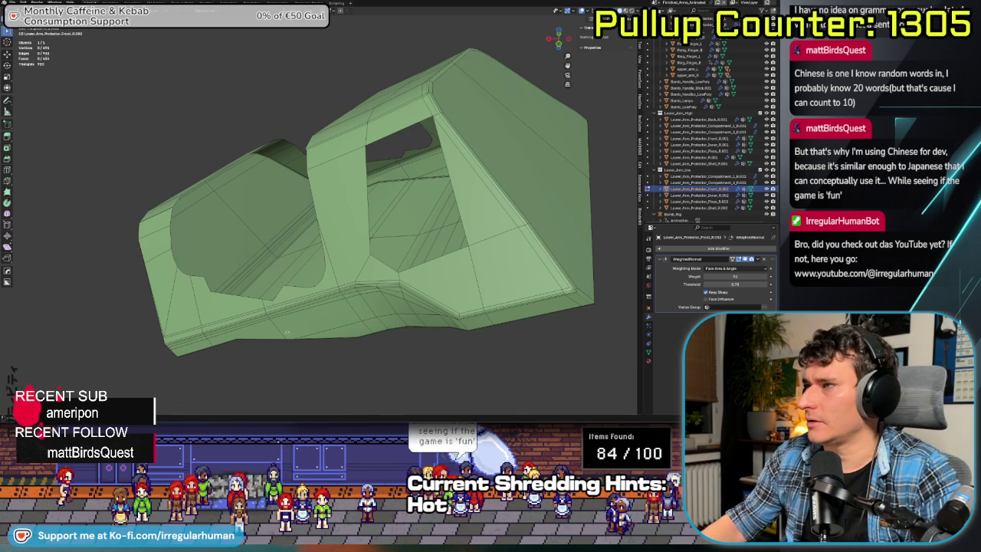
{"action": "scroll", "coordinate": [325, 323], "scroll_direction": "down", "scroll_amount": 2}
{"action": "middle_click_drag", "start_coordinate": [325, 323], "coordinate": [357, 248]}
{"action": "scroll", "coordinate": [357, 248], "scroll_direction": "up", "scroll_amount": 3}
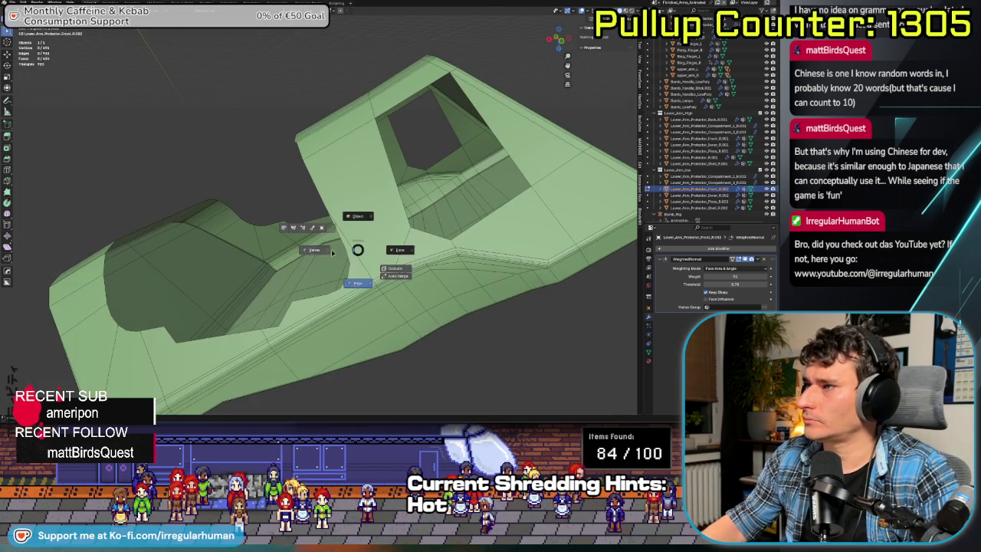
- Move a vertex and merge an edge beside the opening to tidy its inner faces
{"action": "left_click_drag", "start_coordinate": [412, 228], "coordinate": [417, 176]}
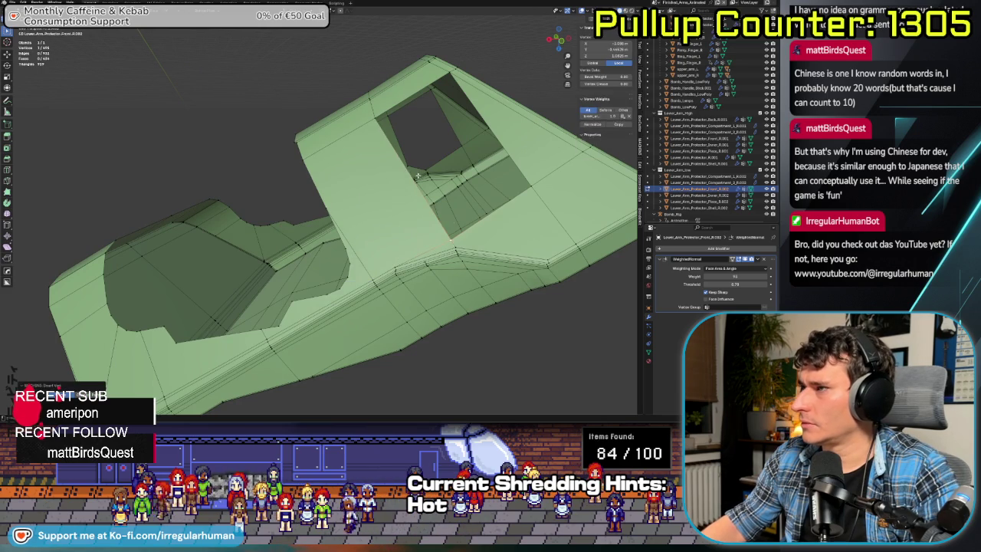
{"action": "left_click", "coordinate": [411, 164], "text": "alt"}
{"action": "key", "text": "m"}
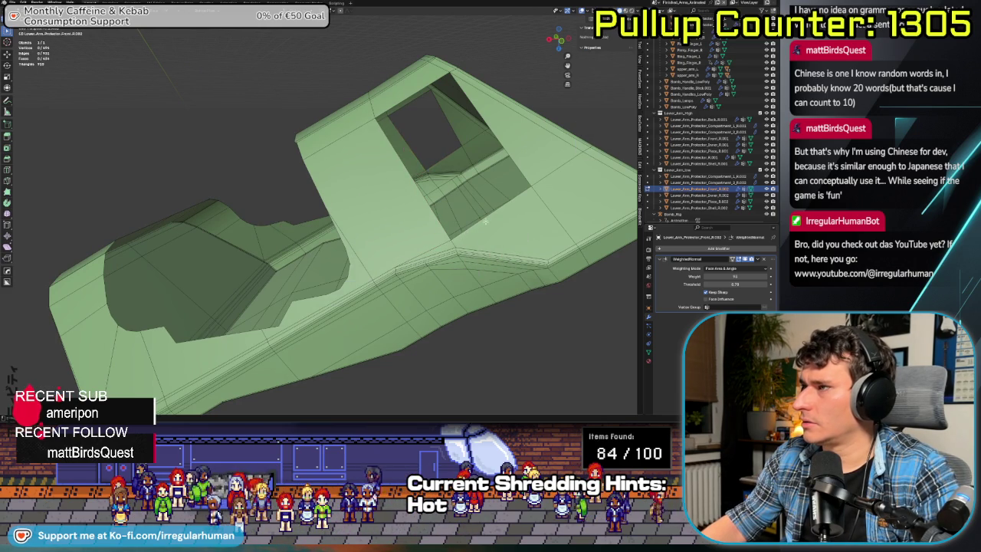
{"action": "left_click", "coordinate": [447, 141]}
{"action": "middle_click_drag", "start_coordinate": [342, 155], "coordinate": [381, 140]}
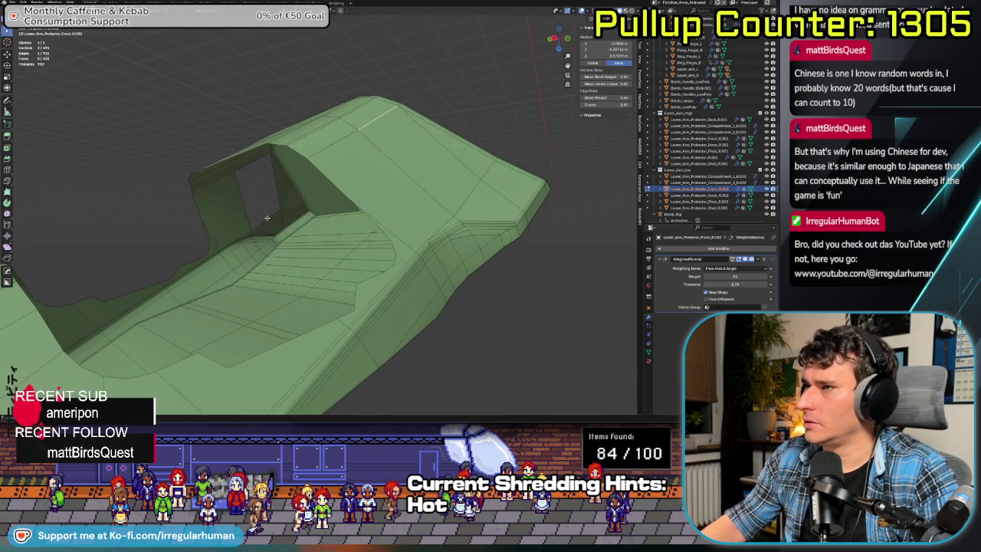
{"action": "scroll", "coordinate": [369, 237], "scroll_direction": "down", "scroll_amount": 3}
{"action": "middle_click_drag", "start_coordinate": [400, 259], "coordinate": [294, 294]}
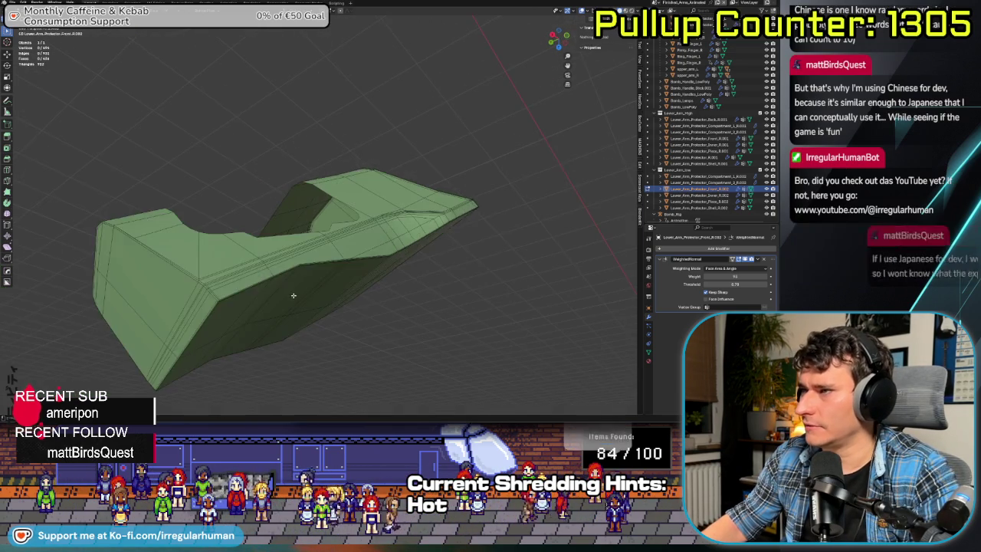
- Select five parallel edge loops along the long side and dissolve them as edges
{"action": "scroll", "coordinate": [289, 303], "scroll_direction": "up", "scroll_amount": 3}
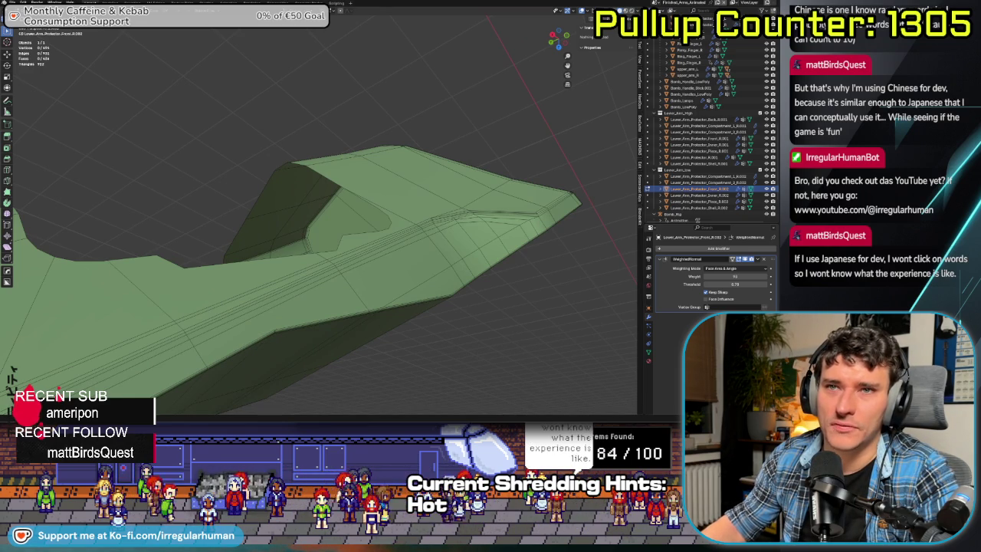
{"action": "left_click", "coordinate": [298, 280], "text": "alt"}
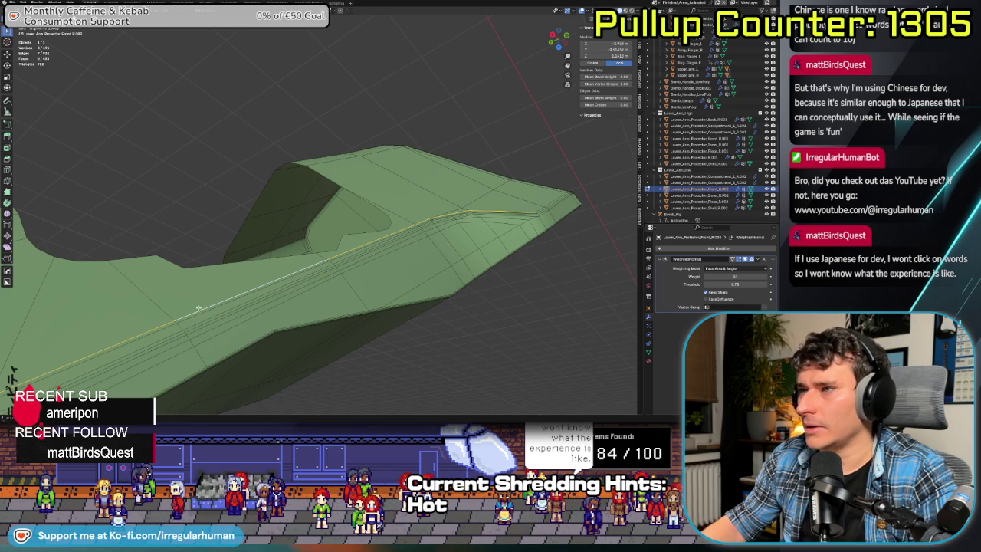
{"action": "left_click", "coordinate": [207, 312], "text": "alt+shift"}
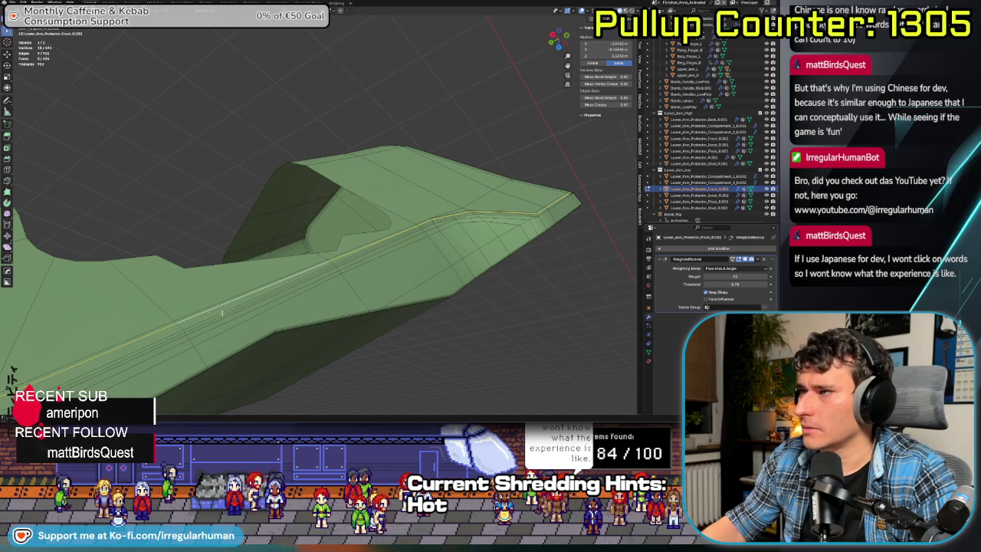
{"action": "left_click", "coordinate": [226, 315], "text": "alt+shift"}
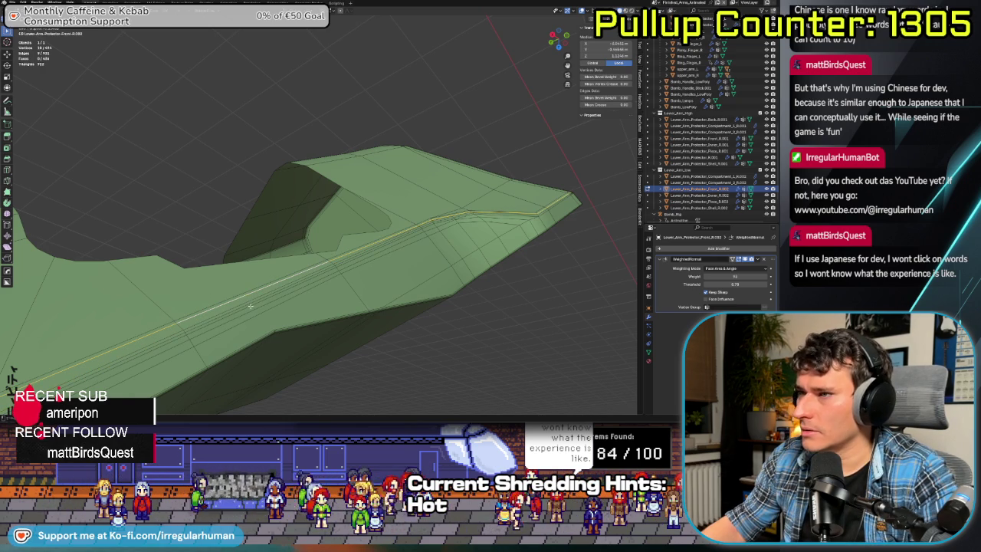
{"action": "left_click", "coordinate": [250, 304], "text": "alt+shift"}
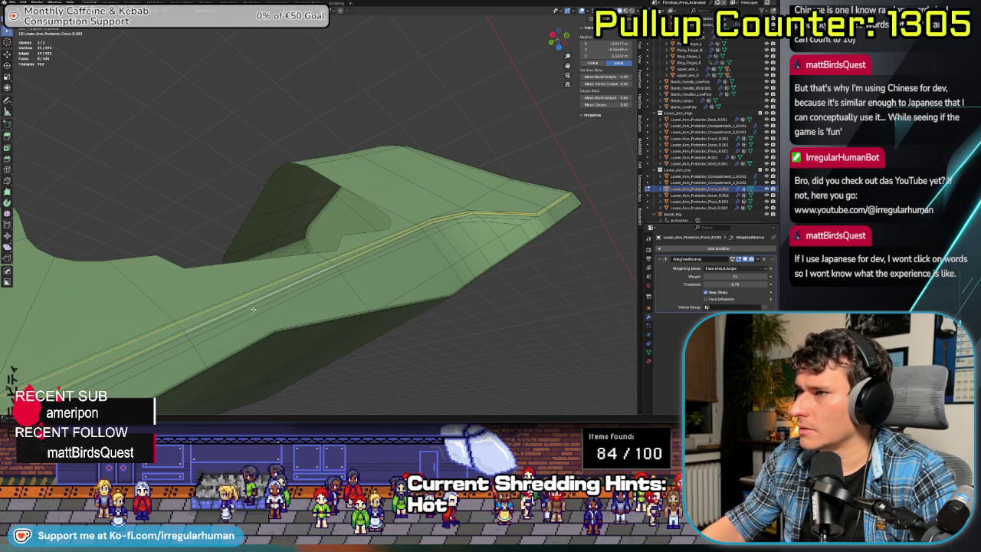
{"action": "left_click", "coordinate": [253, 310], "text": "alt+shift"}
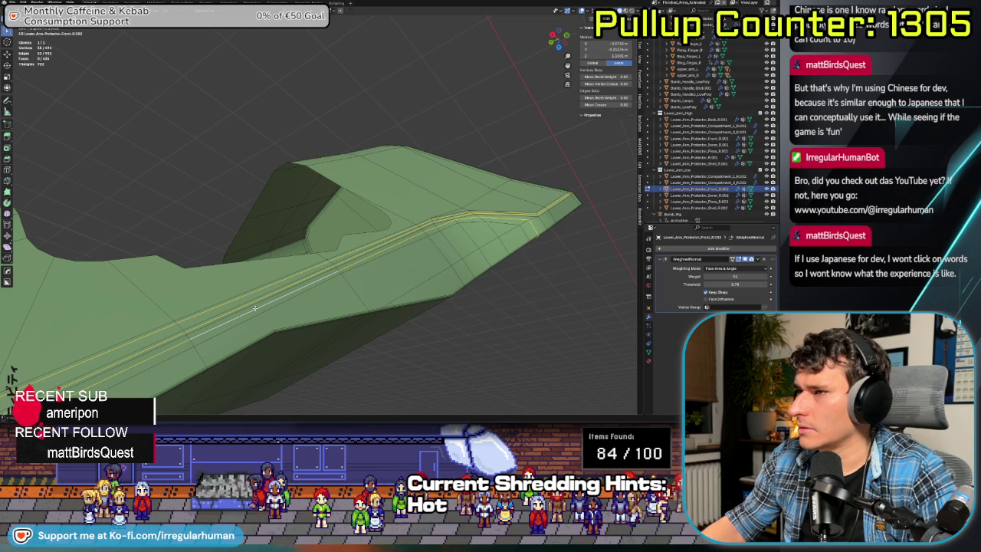
{"action": "key", "text": "x"}
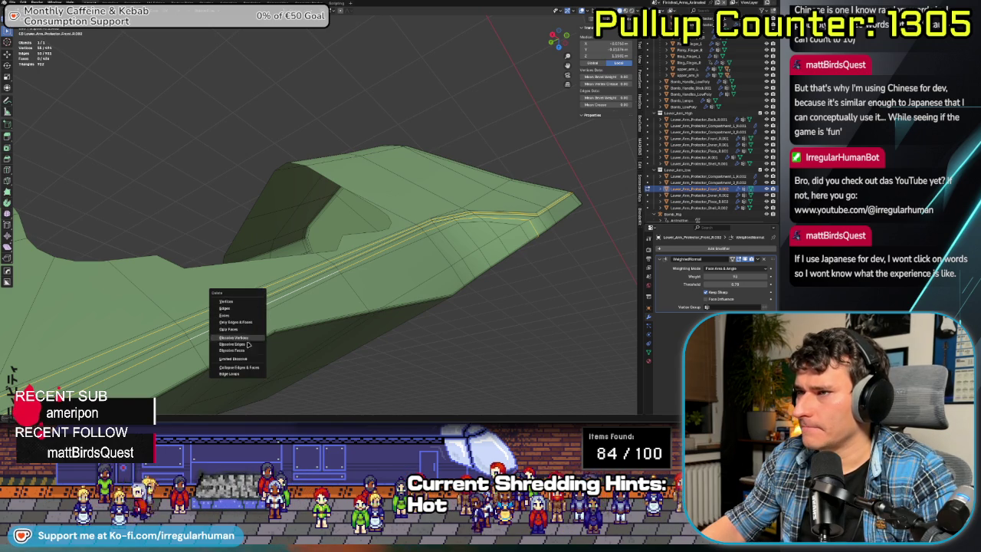
{"action": "left_click", "coordinate": [248, 345]}
{"action": "mouse_move", "coordinate": [247, 345]}
{"action": "middle_mouse_down"}
{"action": "mouse_move", "coordinate": [236, 314]}
{"action": "mouse_move", "coordinate": [321, 273]}
{"action": "middle_mouse_up"}
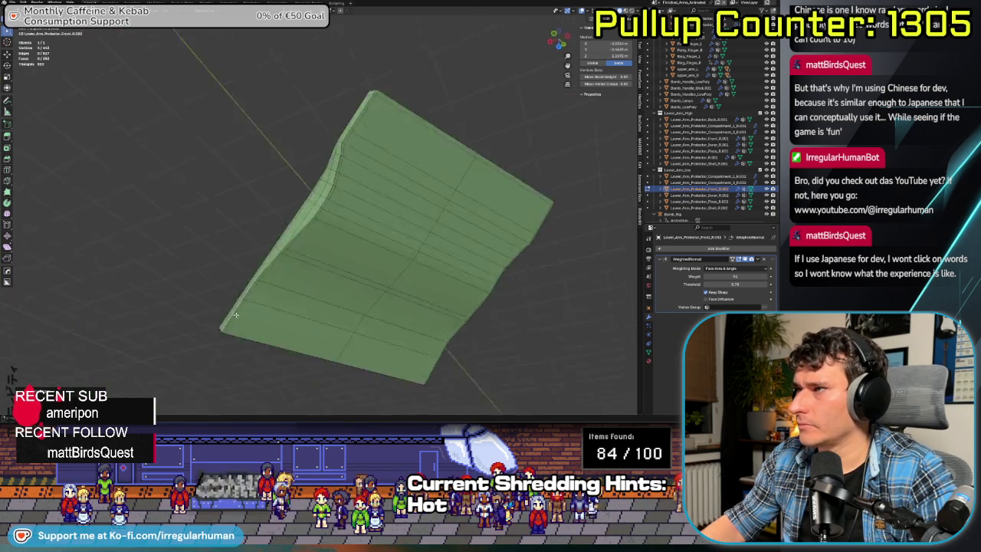
- In face select mode, select the upper rows of faces on the front piece
{"action": "key", "text": "ctrl+Tab"}
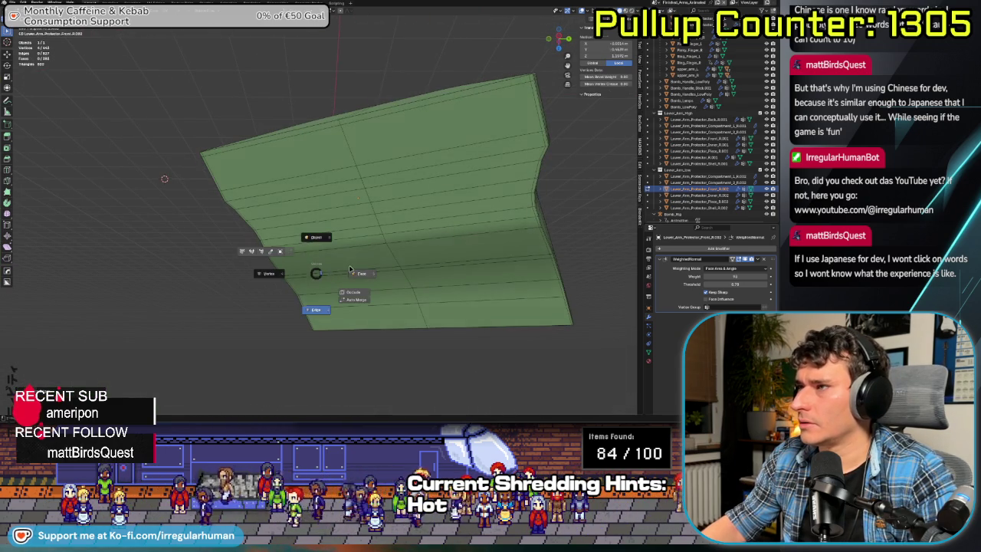
{"action": "left_click", "coordinate": [349, 270]}
{"action": "left_click_drag", "start_coordinate": [337, 123], "coordinate": [387, 231]}
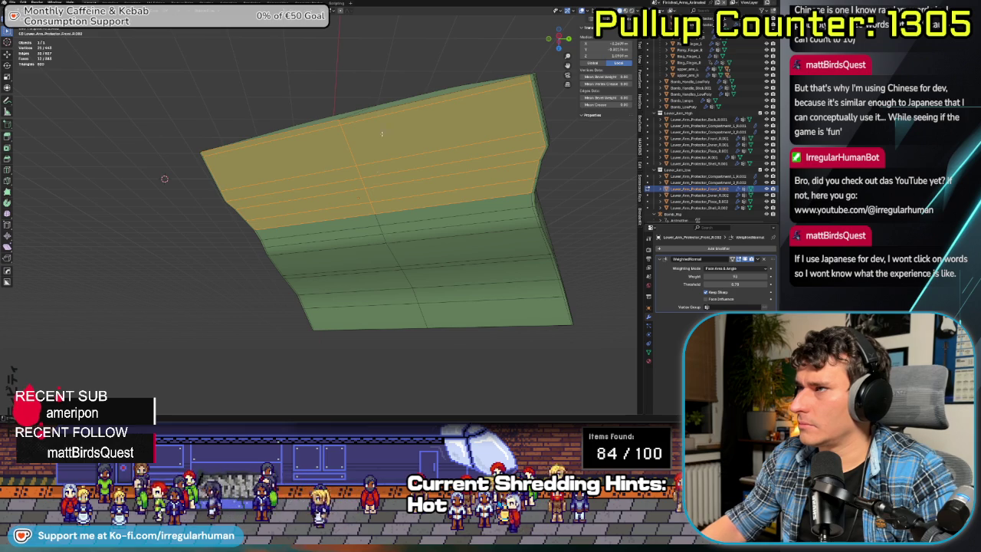
{"action": "middle_click_drag", "start_coordinate": [381, 134], "coordinate": [374, 153]}
{"action": "left_click_drag", "start_coordinate": [430, 322], "coordinate": [430, 322]}
{"action": "mouse_move", "coordinate": [429, 323]}
{"action": "middle_mouse_down"}
{"action": "mouse_move", "coordinate": [507, 346]}
{"action": "mouse_move", "coordinate": [429, 288]}
{"action": "mouse_move", "coordinate": [441, 286]}
{"action": "mouse_move", "coordinate": [247, 243]}
{"action": "mouse_move", "coordinate": [313, 176]}
{"action": "mouse_move", "coordinate": [257, 237]}
{"action": "mouse_move", "coordinate": [234, 230]}
{"action": "mouse_move", "coordinate": [340, 230]}
{"action": "mouse_move", "coordinate": [444, 60]}
{"action": "middle_mouse_up"}
{"action": "scroll", "coordinate": [368, 183], "scroll_direction": "up", "scroll_amount": 3}
{"action": "middle_click_drag", "start_coordinate": [484, 225], "coordinate": [91, 135]}
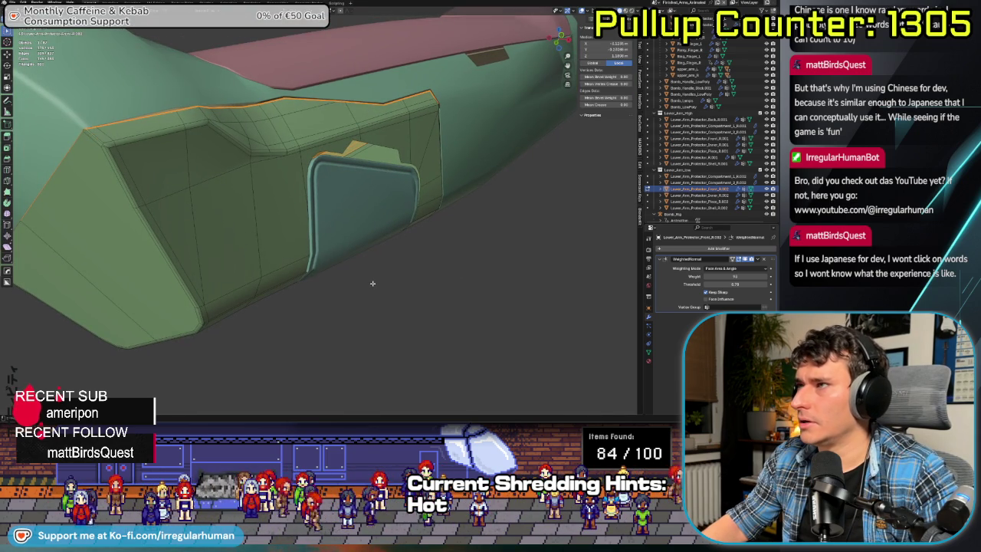
- Isolate the front piece in local view and select the upper crease edge loop
{"action": "key", "text": "KP_Divide"}
{"action": "mouse_move", "coordinate": [372, 284]}
{"action": "middle_mouse_down"}
{"action": "mouse_move", "coordinate": [262, 334]}
{"action": "mouse_move", "coordinate": [269, 314]}
{"action": "middle_mouse_up"}
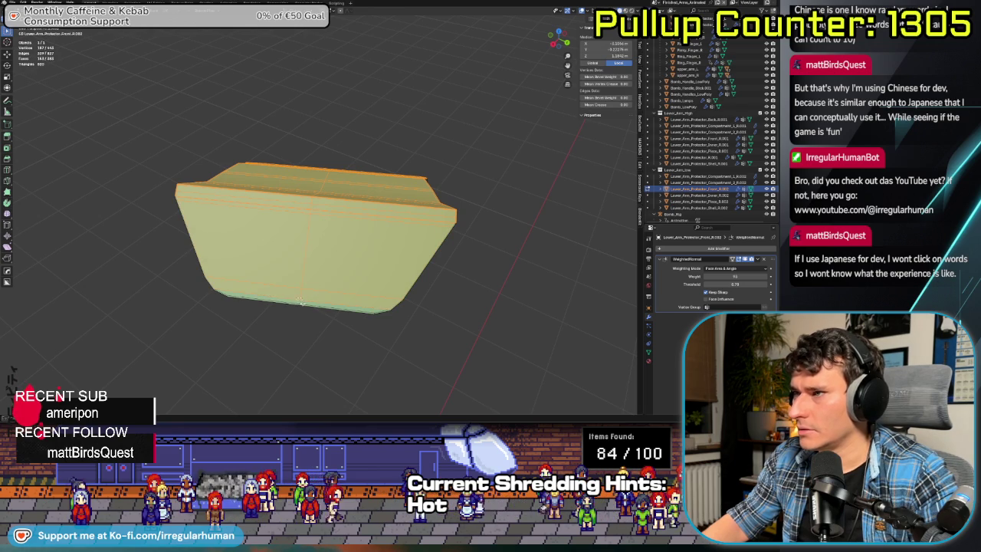
{"action": "middle_click_drag", "start_coordinate": [301, 301], "coordinate": [324, 206]}
{"action": "scroll", "coordinate": [324, 206], "scroll_direction": "up", "scroll_amount": 3}
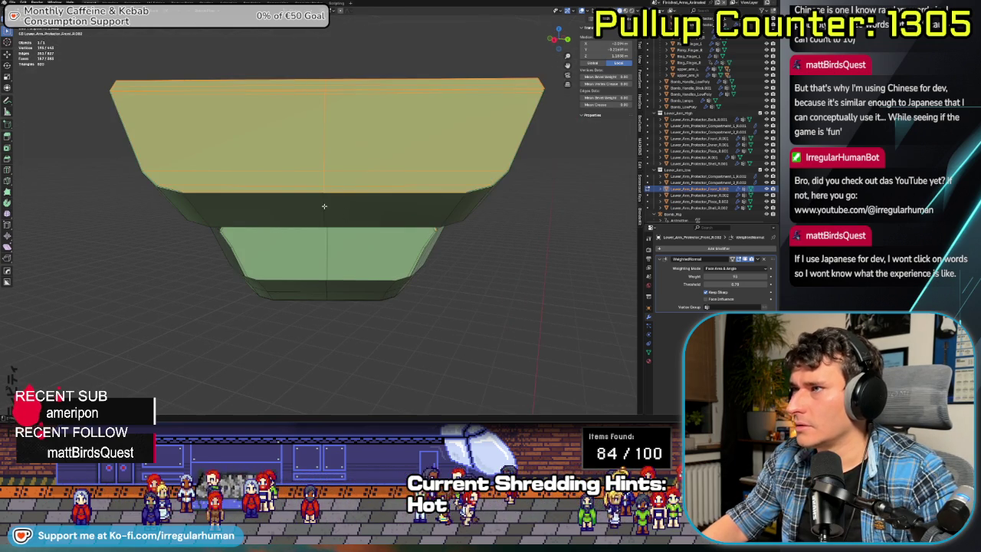
{"action": "mouse_move", "coordinate": [193, 203]}
{"action": "middle_mouse_down"}
{"action": "mouse_move", "coordinate": [355, 210]}
{"action": "mouse_move", "coordinate": [463, 197]}
{"action": "middle_mouse_up"}
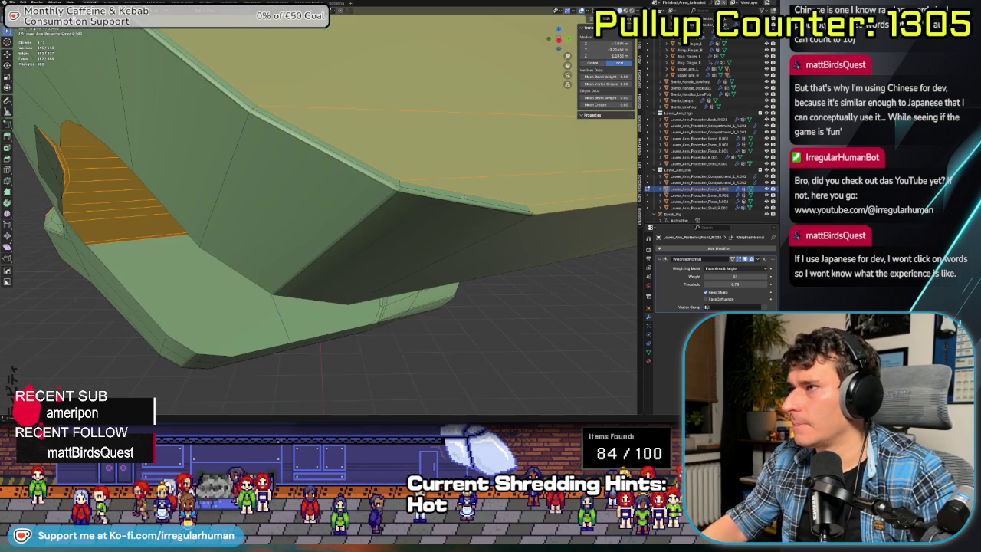
{"action": "left_click", "coordinate": [401, 186], "text": "alt"}
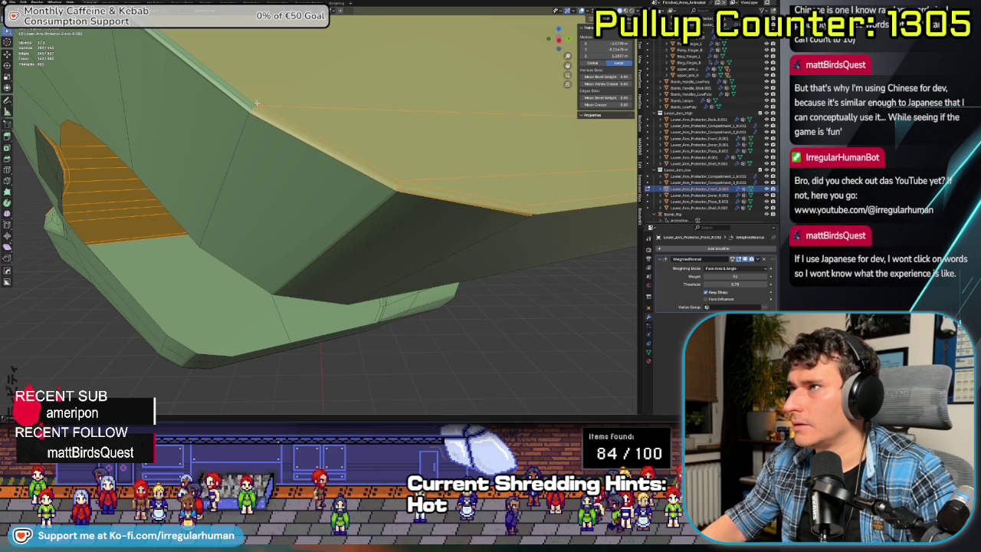
{"action": "middle_click_drag", "start_coordinate": [257, 102], "coordinate": [314, 223]}
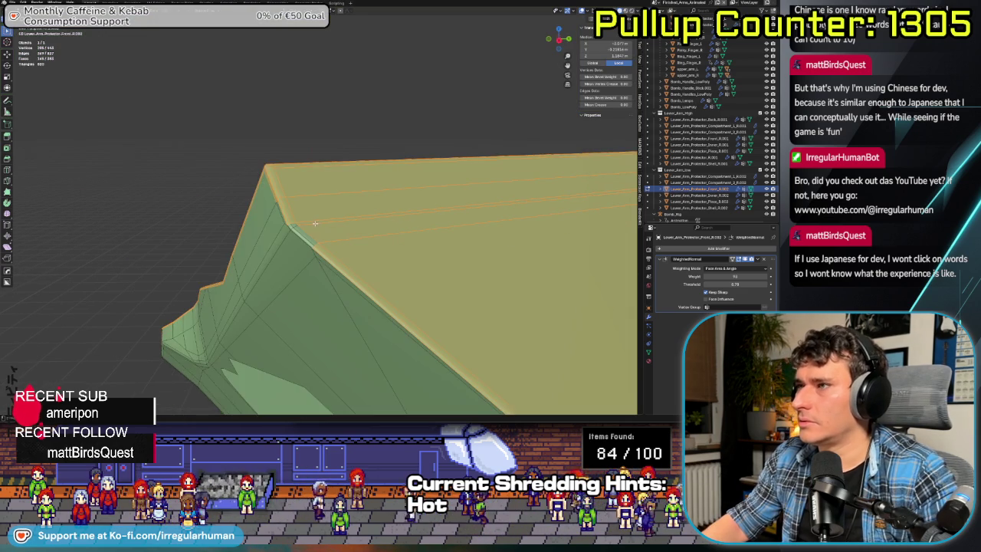
{"action": "scroll", "coordinate": [440, 258], "scroll_direction": "down", "scroll_amount": 3}
{"action": "mouse_move", "coordinate": [439, 257]}
{"action": "middle_mouse_down"}
{"action": "mouse_move", "coordinate": [233, 252]}
{"action": "mouse_move", "coordinate": [275, 258]}
{"action": "middle_mouse_up"}
{"action": "scroll", "coordinate": [233, 251], "scroll_direction": "up", "scroll_amount": 3}
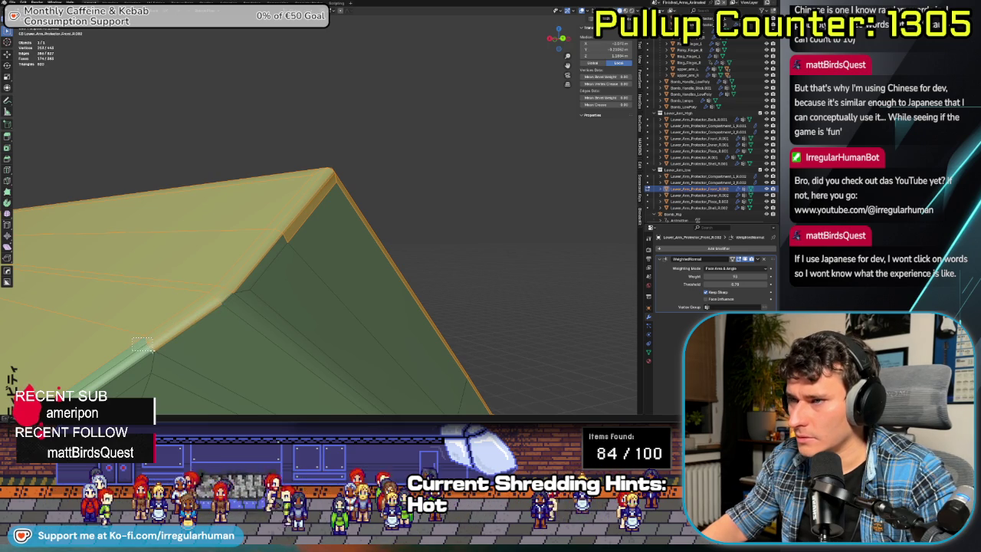
- Adjust the ridge edge selection and delete the large top faces
{"action": "left_click", "coordinate": [306, 219], "text": "shift"}
{"action": "mouse_move", "coordinate": [379, 237]}
{"action": "middle_mouse_down"}
{"action": "mouse_move", "coordinate": [272, 267]}
{"action": "mouse_move", "coordinate": [351, 209]}
{"action": "middle_mouse_up"}
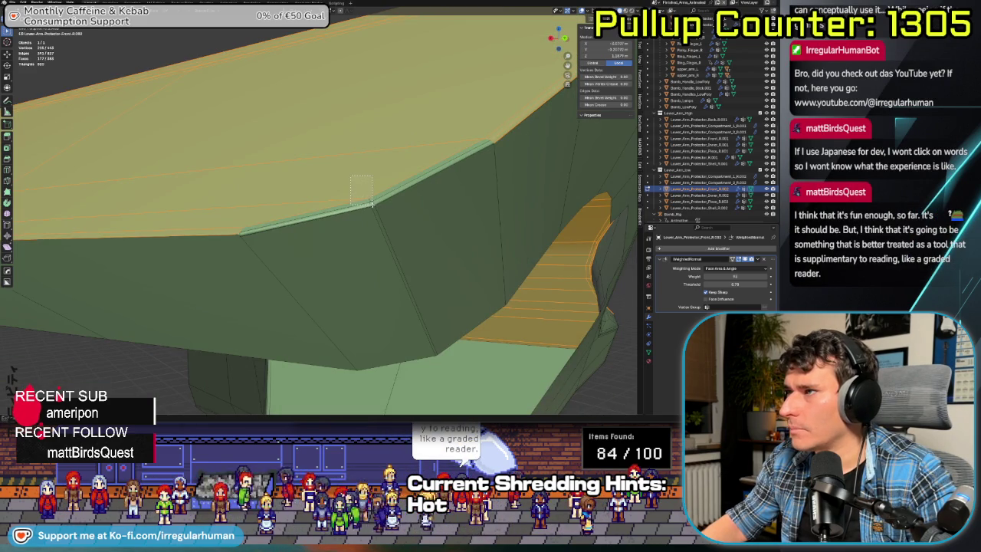
{"action": "left_click", "coordinate": [371, 203], "text": "shift"}
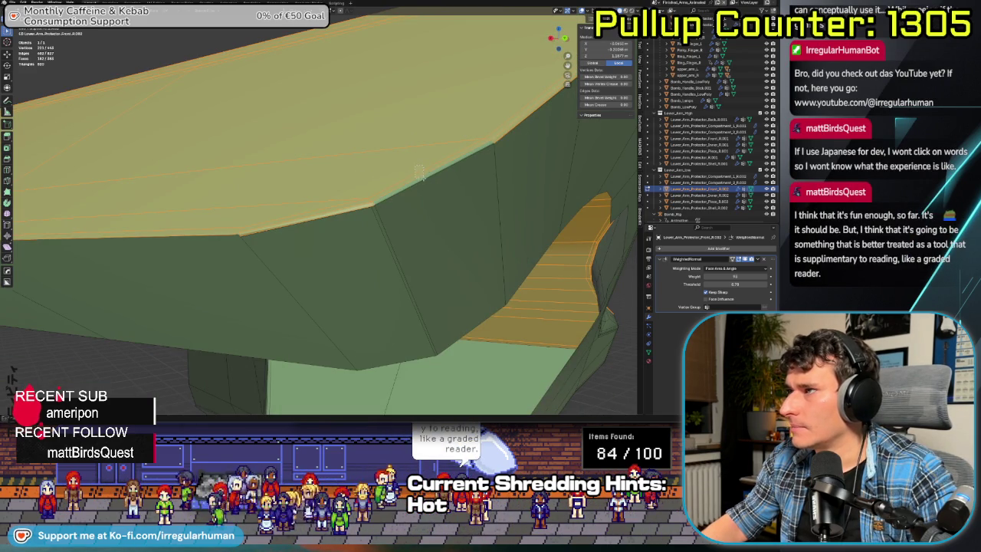
{"action": "key", "text": "x"}
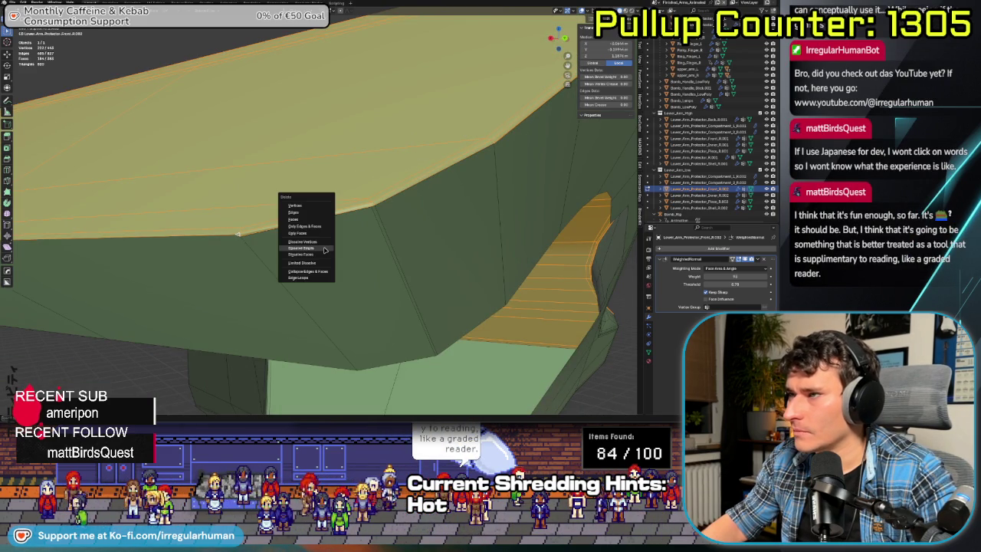
{"action": "left_click", "coordinate": [322, 222]}
{"action": "scroll", "coordinate": [314, 253], "scroll_direction": "down", "scroll_amount": 4}
{"action": "scroll", "coordinate": [307, 276], "scroll_direction": "down", "scroll_amount": 3}
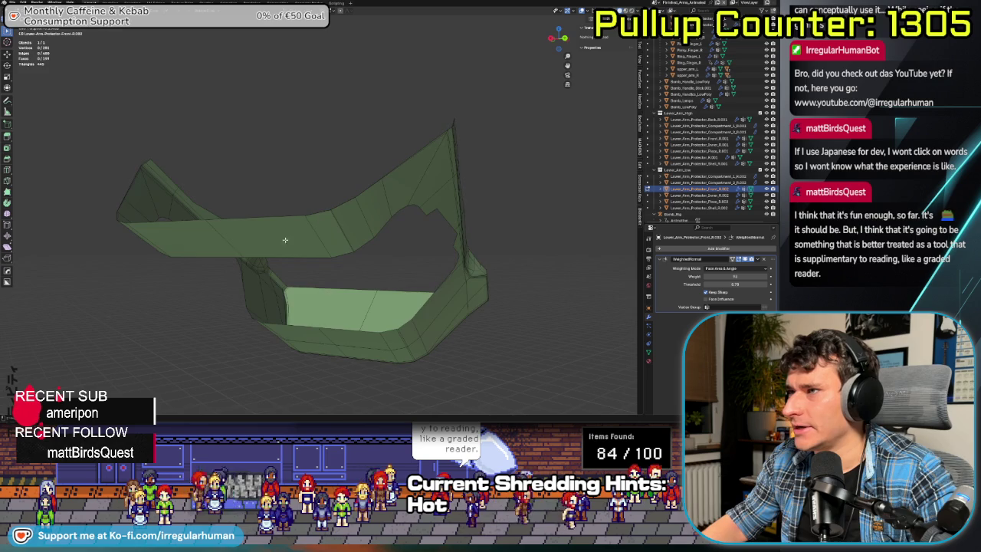
{"action": "scroll", "coordinate": [303, 292], "scroll_direction": "down", "scroll_amount": 2}
- Orbit and zoom around the opened green shell to inspect its cutout
{"action": "mouse_move", "coordinate": [303, 292]}
{"action": "middle_mouse_down"}
{"action": "mouse_move", "coordinate": [298, 306]}
{"action": "mouse_move", "coordinate": [330, 306]}
{"action": "mouse_move", "coordinate": [330, 288]}
{"action": "mouse_move", "coordinate": [266, 246]}
{"action": "mouse_move", "coordinate": [345, 238]}
{"action": "mouse_move", "coordinate": [307, 238]}
{"action": "mouse_move", "coordinate": [210, 205]}
{"action": "mouse_move", "coordinate": [201, 158]}
{"action": "middle_mouse_up"}
{"action": "scroll", "coordinate": [329, 306], "scroll_direction": "up", "scroll_amount": 2}
{"action": "scroll", "coordinate": [345, 307], "scroll_direction": "up", "scroll_amount": 3}
{"action": "scroll", "coordinate": [360, 308], "scroll_direction": "up", "scroll_amount": 2}
{"action": "scroll", "coordinate": [308, 239], "scroll_direction": "up", "scroll_amount": 2}
{"action": "scroll", "coordinate": [308, 239], "scroll_direction": "up", "scroll_amount": 3}
{"action": "mouse_move", "coordinate": [284, 197]}
{"action": "middle_mouse_down"}
{"action": "mouse_move", "coordinate": [284, 251]}
{"action": "mouse_move", "coordinate": [251, 235]}
{"action": "mouse_move", "coordinate": [317, 241]}
{"action": "middle_mouse_up"}
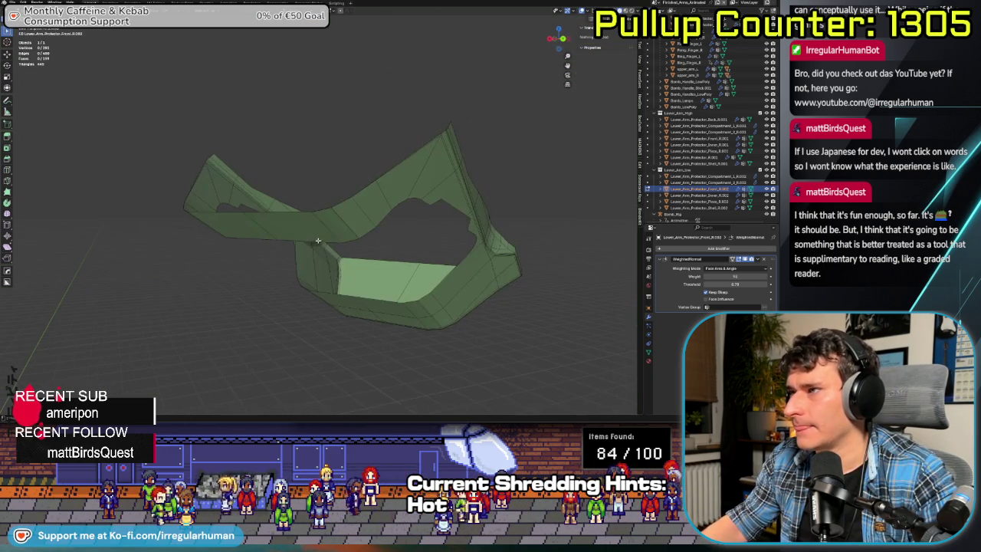
{"action": "middle_click_drag", "start_coordinate": [296, 273], "coordinate": [255, 262]}
{"action": "middle_click_drag", "start_coordinate": [346, 247], "coordinate": [328, 268]}
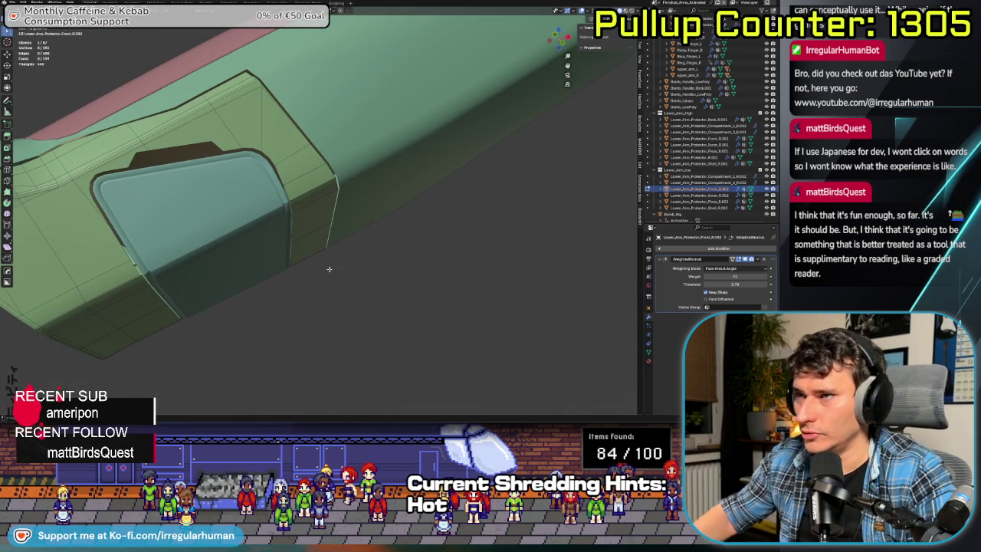
{"action": "scroll", "coordinate": [278, 175], "scroll_direction": "down", "scroll_amount": 3}
{"action": "mouse_move", "coordinate": [278, 175]}
{"action": "middle_mouse_down"}
{"action": "mouse_move", "coordinate": [268, 217]}
{"action": "mouse_move", "coordinate": [204, 200]}
{"action": "middle_mouse_up"}
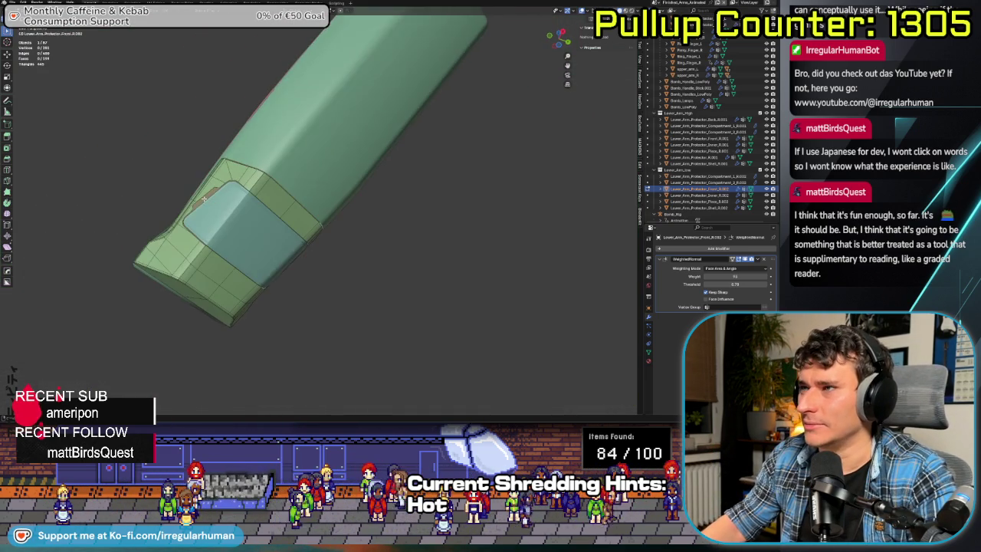
{"action": "key", "text": "Tab"}
{"action": "left_click", "coordinate": [253, 233]}
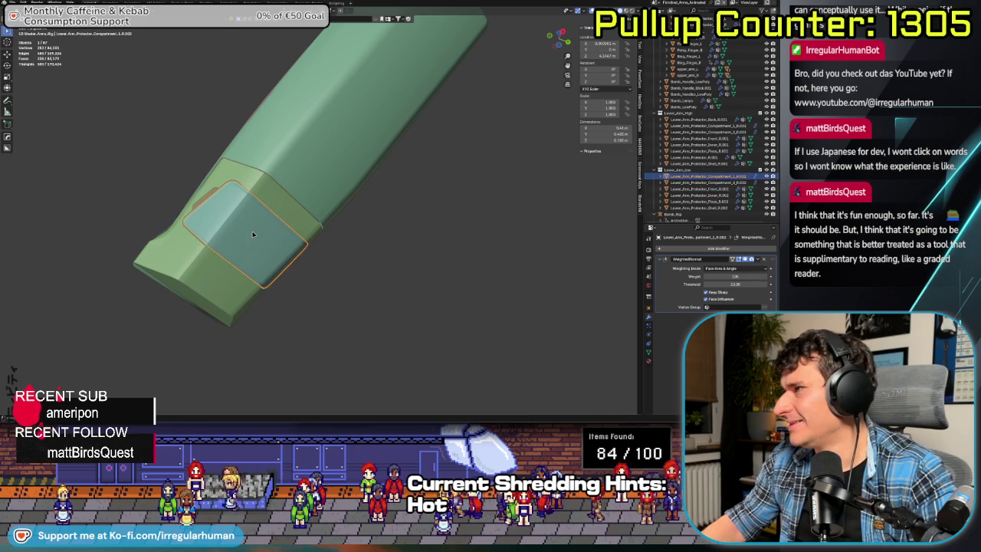
{"action": "left_click", "coordinate": [219, 321]}
{"action": "middle_click_drag", "start_coordinate": [219, 324], "coordinate": [276, 236]}
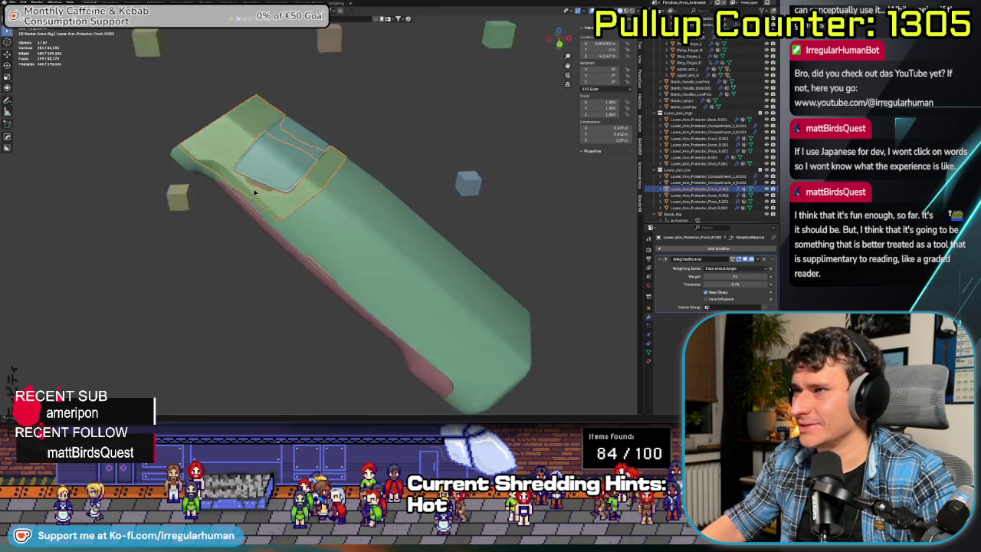
{"action": "key", "text": "KP_Divide"}
{"action": "mouse_move", "coordinate": [295, 182]}
{"action": "middle_mouse_down"}
{"action": "mouse_move", "coordinate": [255, 222]}
{"action": "mouse_move", "coordinate": [320, 214]}
{"action": "middle_mouse_up"}
{"action": "key", "text": "Tab"}
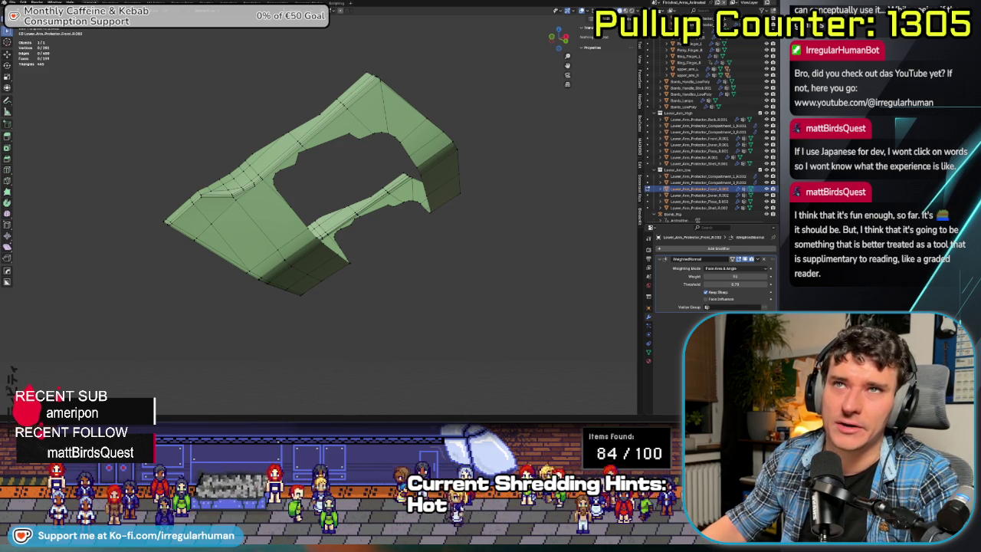
- Select the hole's inner edge vertices, try merging them, then undo the merge
{"action": "scroll", "coordinate": [296, 267], "scroll_direction": "up", "scroll_amount": 5}
{"action": "scroll", "coordinate": [240, 157], "scroll_direction": "up", "scroll_amount": 2}
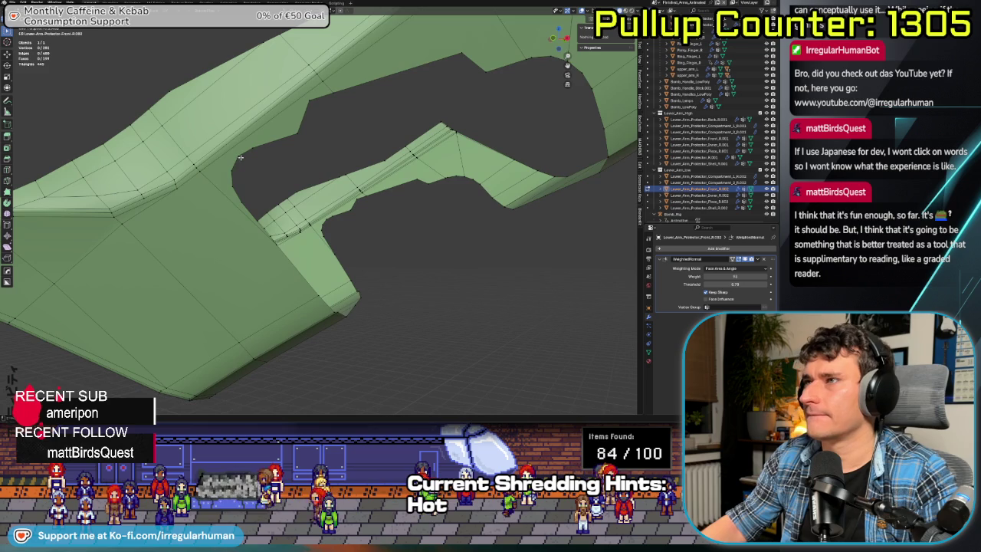
{"action": "left_click_drag", "start_coordinate": [253, 208], "coordinate": [251, 205]}
{"action": "middle_click_drag", "start_coordinate": [246, 196], "coordinate": [238, 183]}
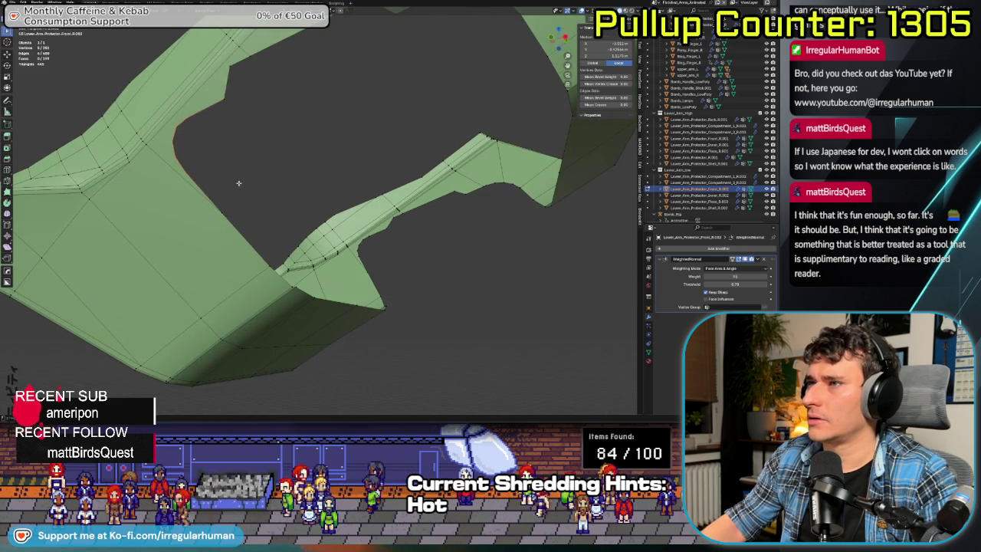
{"action": "left_click", "coordinate": [223, 63], "text": "shift"}
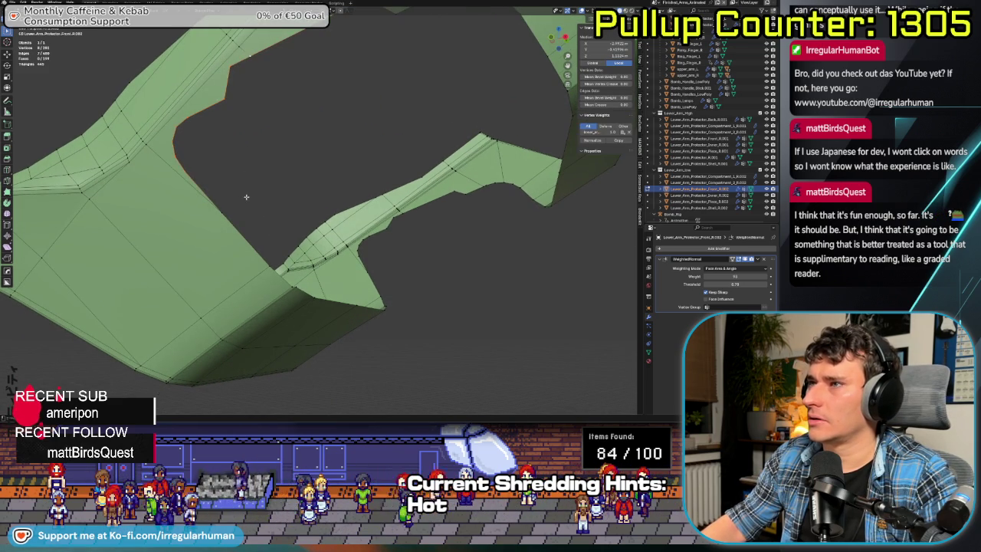
{"action": "key", "text": "m"}
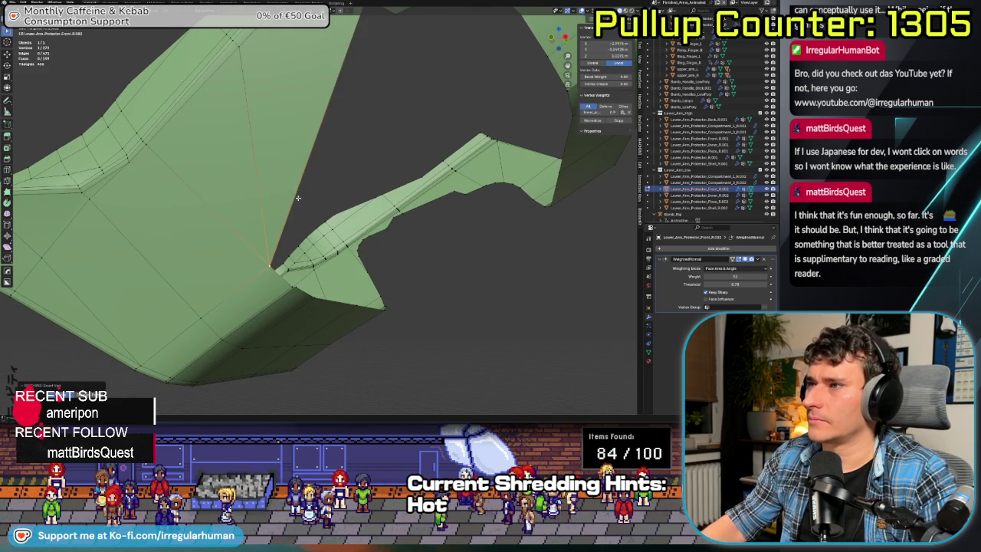
{"action": "left_click", "coordinate": [322, 162]}
{"action": "key", "text": "ctrl+z"}
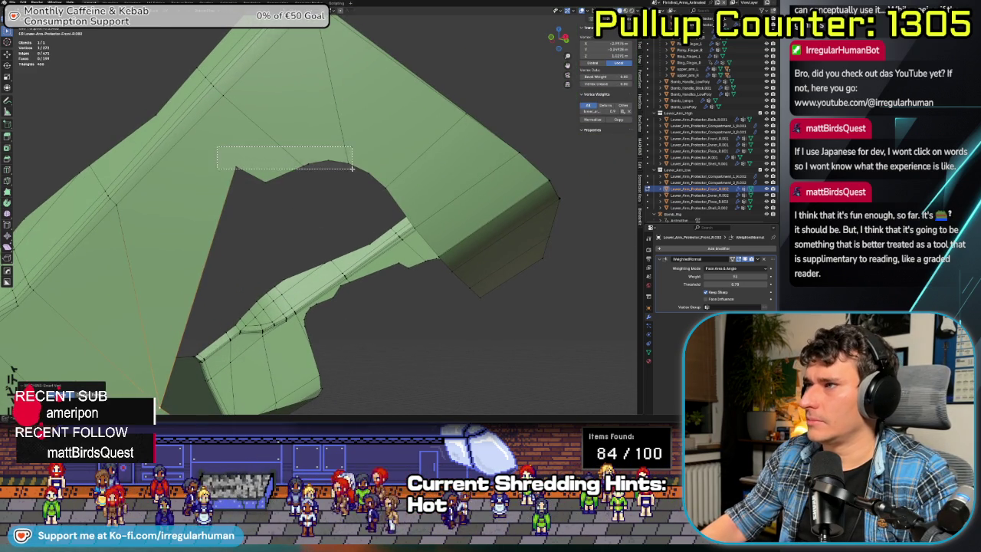
- Move the vertex at the hole's upper corner to its new position
{"action": "mouse_move", "coordinate": [337, 214]}
{"action": "middle_mouse_down"}
{"action": "mouse_move", "coordinate": [345, 139]}
{"action": "mouse_move", "coordinate": [340, 153]}
{"action": "middle_mouse_up"}
{"action": "mouse_move", "coordinate": [319, 184]}
{"action": "middle_mouse_down"}
{"action": "mouse_move", "coordinate": [312, 297]}
{"action": "mouse_move", "coordinate": [325, 168]}
{"action": "middle_mouse_up"}
{"action": "key", "text": "g"}
{"action": "left_click", "coordinate": [370, 176]}
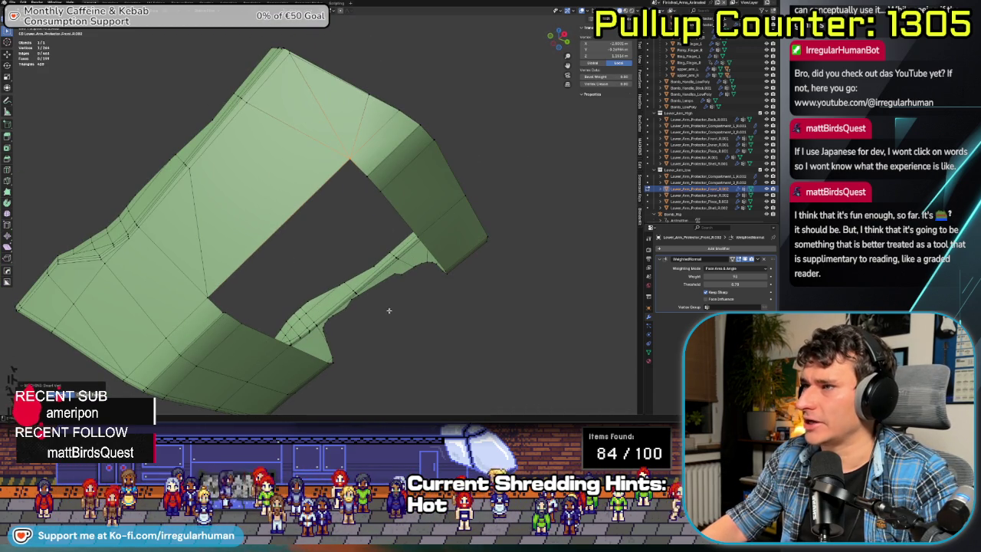
{"action": "middle_click_drag", "start_coordinate": [224, 334], "coordinate": [276, 261]}
{"action": "scroll", "coordinate": [279, 258], "scroll_direction": "up", "scroll_amount": 3}
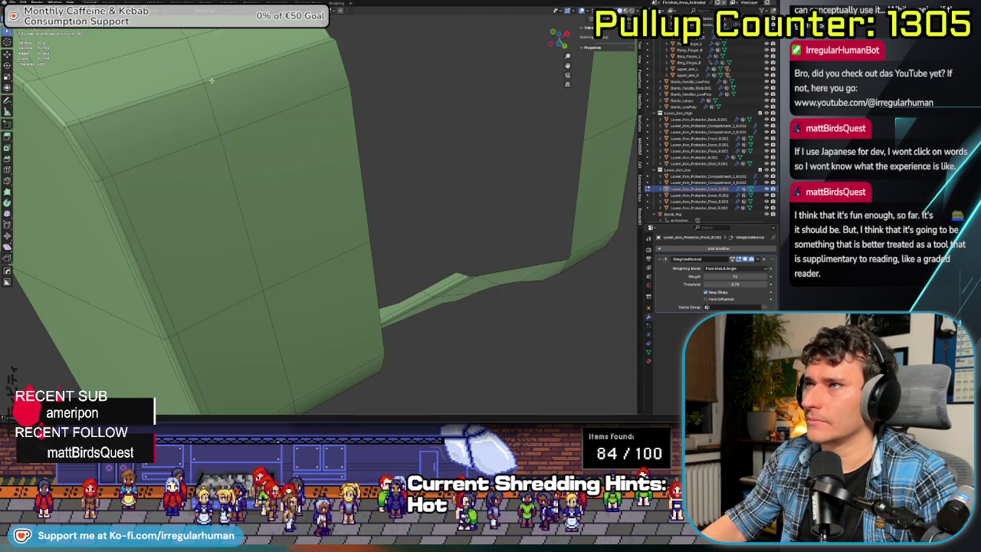
- Try Dissolve Faces on the rounded top edge loop, then undo and redo it
{"action": "left_click", "coordinate": [88, 122], "text": "alt"}
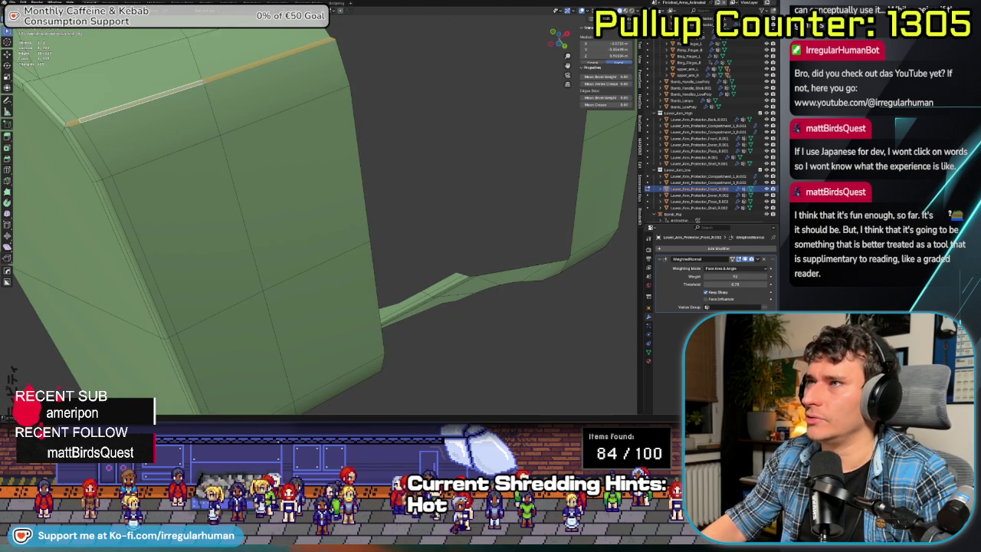
{"action": "key", "text": "x"}
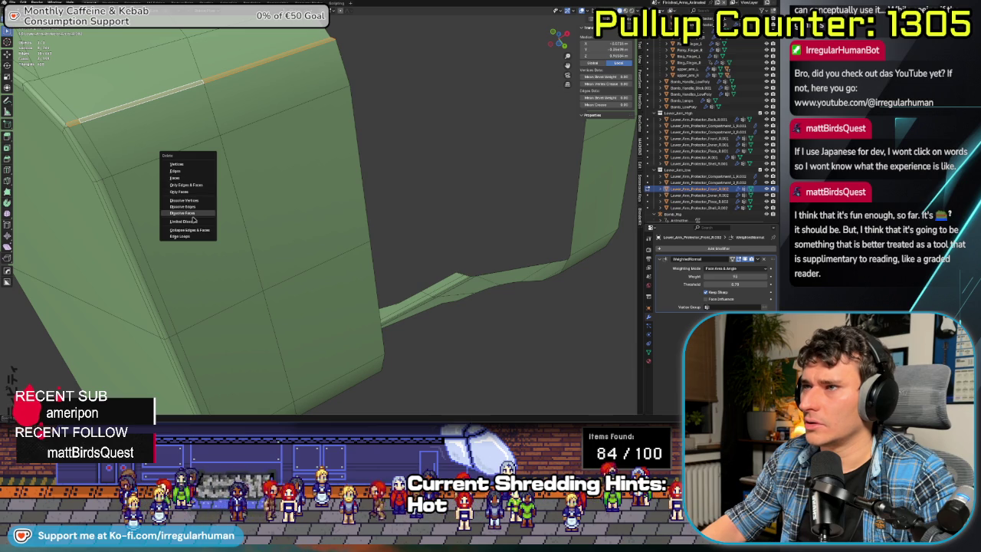
{"action": "left_click", "coordinate": [192, 214]}
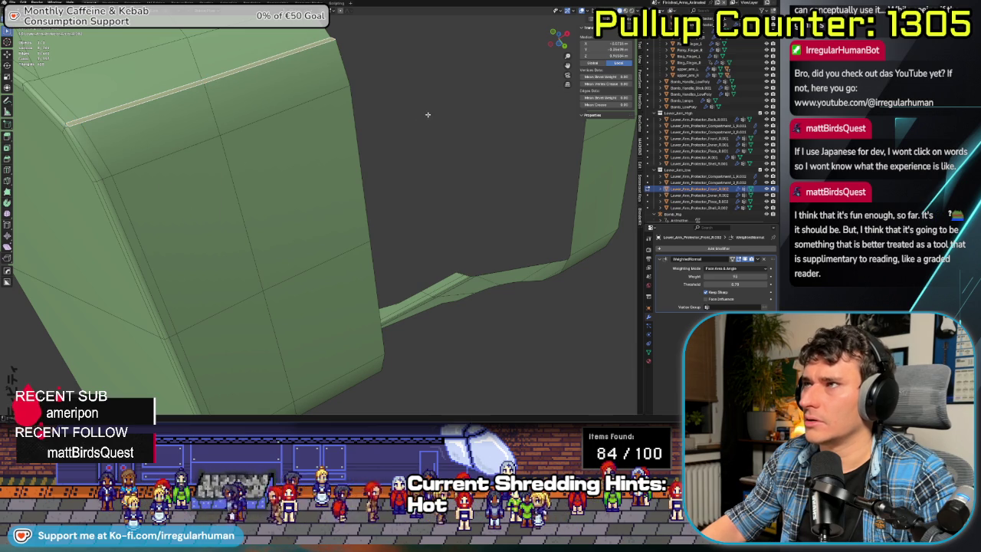
{"action": "key", "text": "ctrl+z"}
{"action": "key", "text": "ctrl+z"}
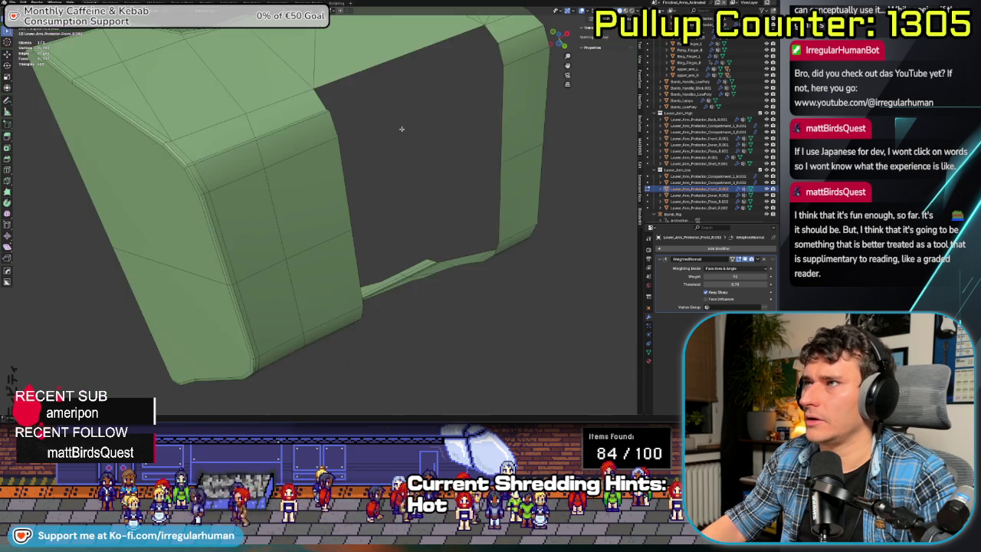
{"action": "key", "text": "ctrl+shift+z"}
{"action": "key", "text": "ctrl+shift+z"}
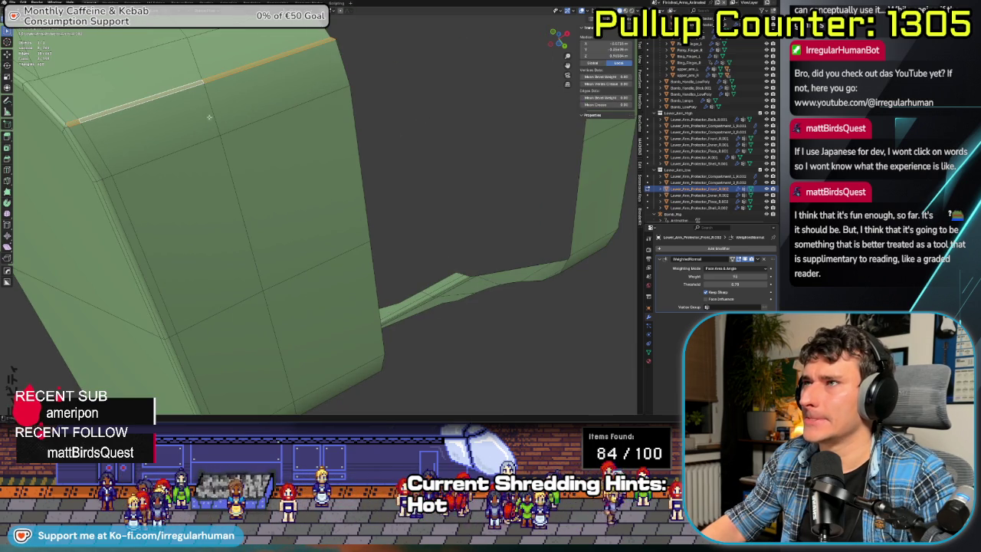
- Select the long edge loop along the shell's top edge and dissolve it
{"action": "middle_click_drag", "start_coordinate": [198, 115], "coordinate": [221, 82]}
{"action": "left_click", "coordinate": [221, 83]}
{"action": "left_click", "coordinate": [219, 65], "text": "alt"}
{"action": "key", "text": "x"}
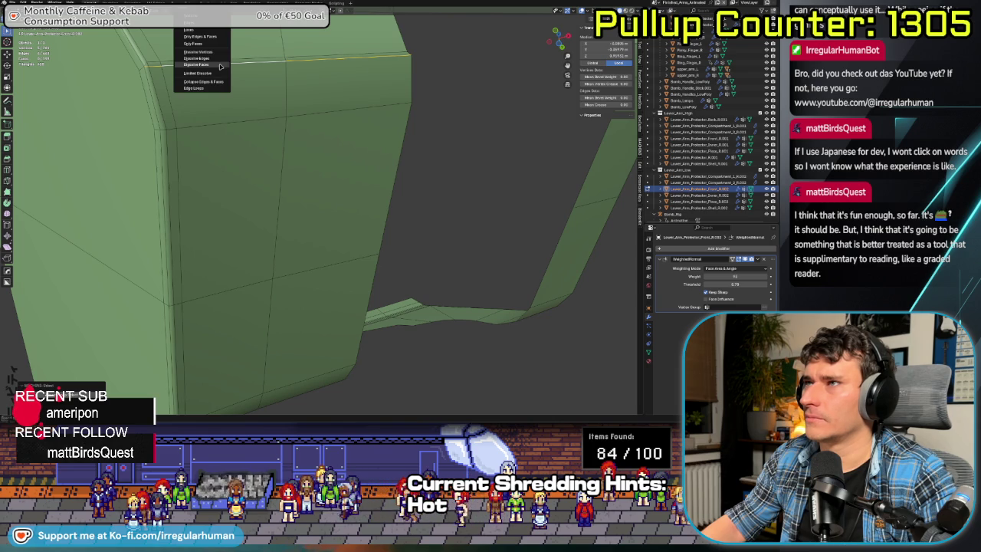
{"action": "left_click", "coordinate": [220, 62]}
{"action": "mouse_move", "coordinate": [220, 62]}
{"action": "middle_mouse_down"}
{"action": "mouse_move", "coordinate": [395, 63]}
{"action": "mouse_move", "coordinate": [176, 130]}
{"action": "middle_mouse_up"}
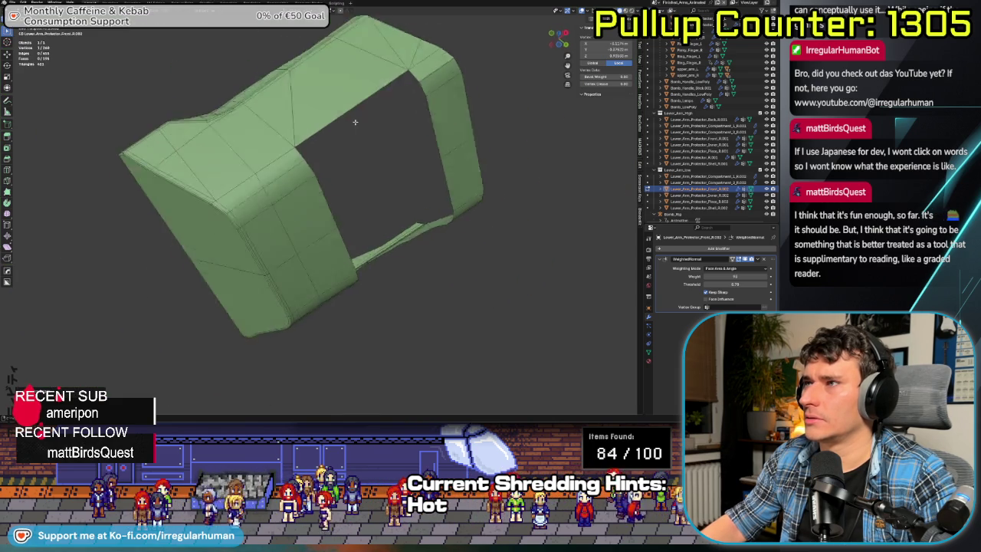
{"action": "scroll", "coordinate": [176, 130], "scroll_direction": "up", "scroll_amount": 5}
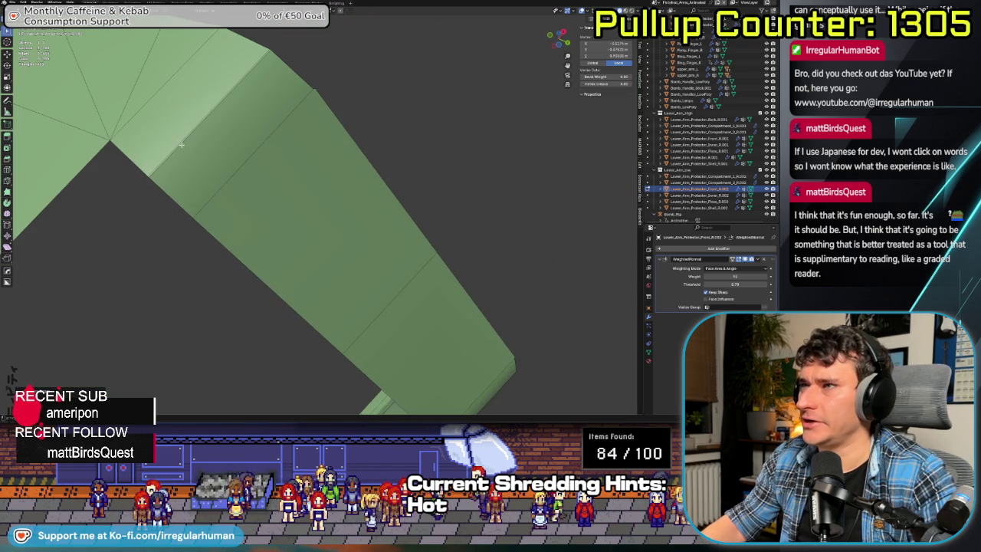
{"action": "scroll", "coordinate": [181, 144], "scroll_direction": "down", "scroll_amount": 5}
{"action": "key", "text": "x"}
{"action": "key", "text": "Escape"}
{"action": "scroll", "coordinate": [263, 235], "scroll_direction": "up", "scroll_amount": 5}
{"action": "mouse_move", "coordinate": [263, 235]}
{"action": "middle_mouse_down"}
{"action": "mouse_move", "coordinate": [164, 180]}
{"action": "mouse_move", "coordinate": [275, 66]}
{"action": "mouse_move", "coordinate": [224, 110]}
{"action": "middle_mouse_up"}
- Remove an unneeded edge on the mesh through its context menu
{"action": "left_click", "coordinate": [249, 72]}
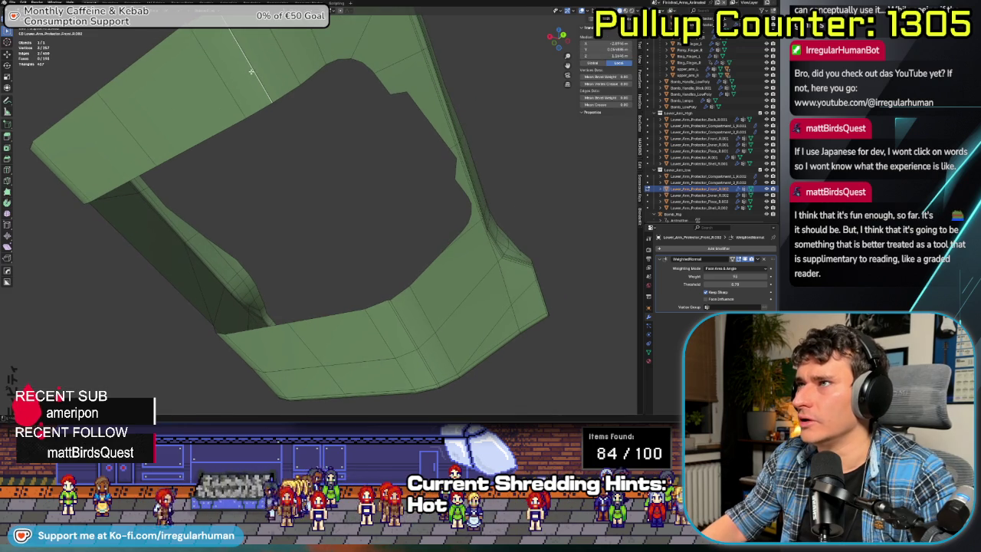
{"action": "right_click", "coordinate": [401, 335]}
{"action": "left_click", "coordinate": [387, 329]}
{"action": "mouse_move", "coordinate": [324, 263]}
{"action": "middle_mouse_down"}
{"action": "mouse_move", "coordinate": [309, 263]}
{"action": "mouse_move", "coordinate": [346, 236]}
{"action": "middle_mouse_up"}
{"action": "scroll", "coordinate": [309, 263], "scroll_direction": "up", "scroll_amount": 3}
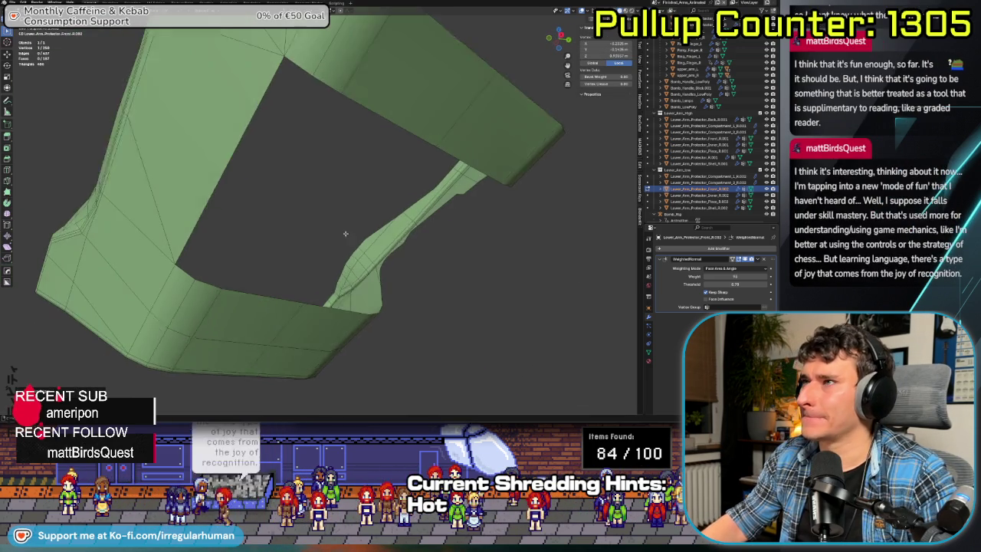
- Select the hole's border in edge mode and dissolve the jagged points into a straight edge
{"action": "key", "text": "Tab"}
{"action": "left_click", "coordinate": [341, 286]}
{"action": "mouse_move", "coordinate": [341, 286]}
{"action": "middle_mouse_down"}
{"action": "mouse_move", "coordinate": [309, 240]}
{"action": "mouse_move", "coordinate": [404, 171]}
{"action": "mouse_move", "coordinate": [321, 221]}
{"action": "middle_mouse_up"}
{"action": "scroll", "coordinate": [309, 240], "scroll_direction": "up", "scroll_amount": 2}
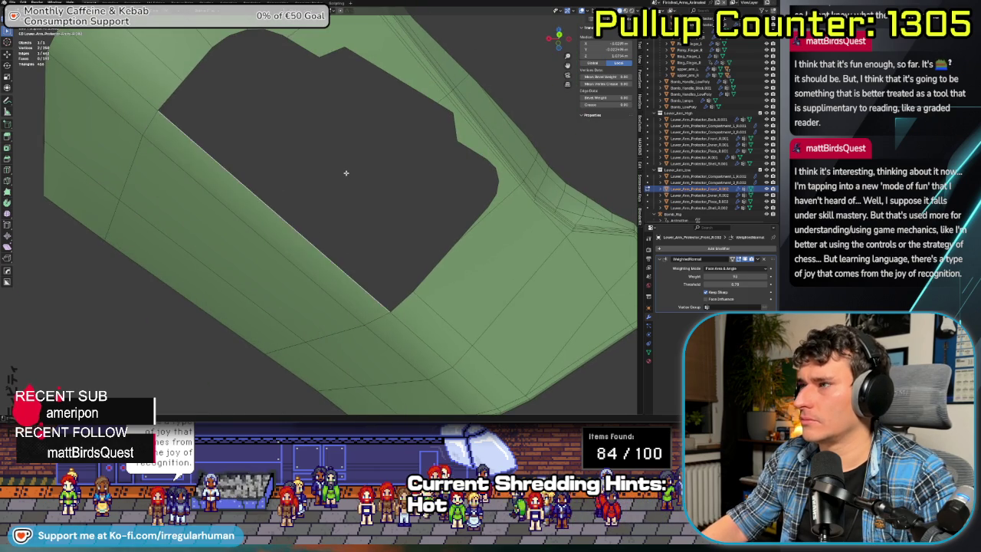
{"action": "middle_click_drag", "start_coordinate": [345, 169], "coordinate": [158, 184]}
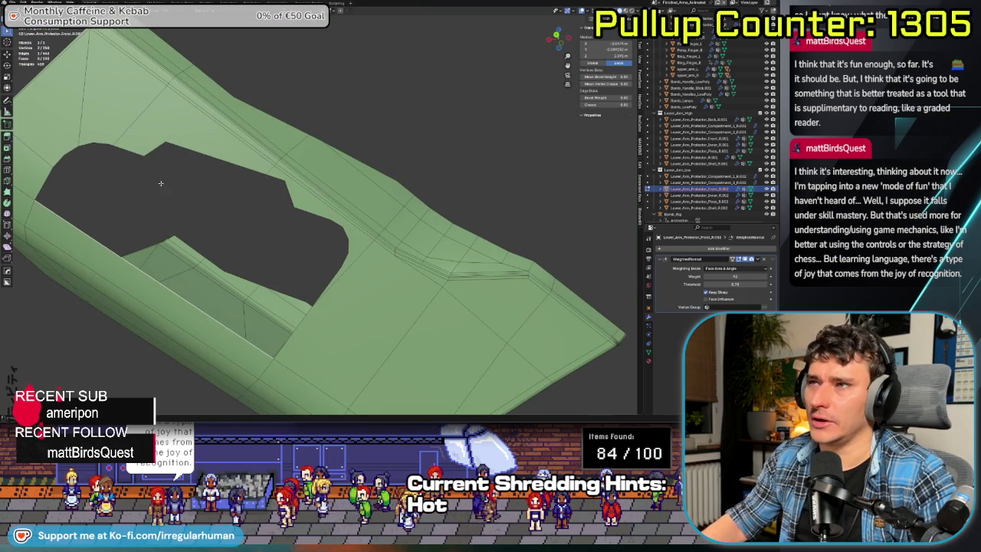
{"action": "key", "text": "Tab"}
{"action": "left_click", "coordinate": [92, 201]}
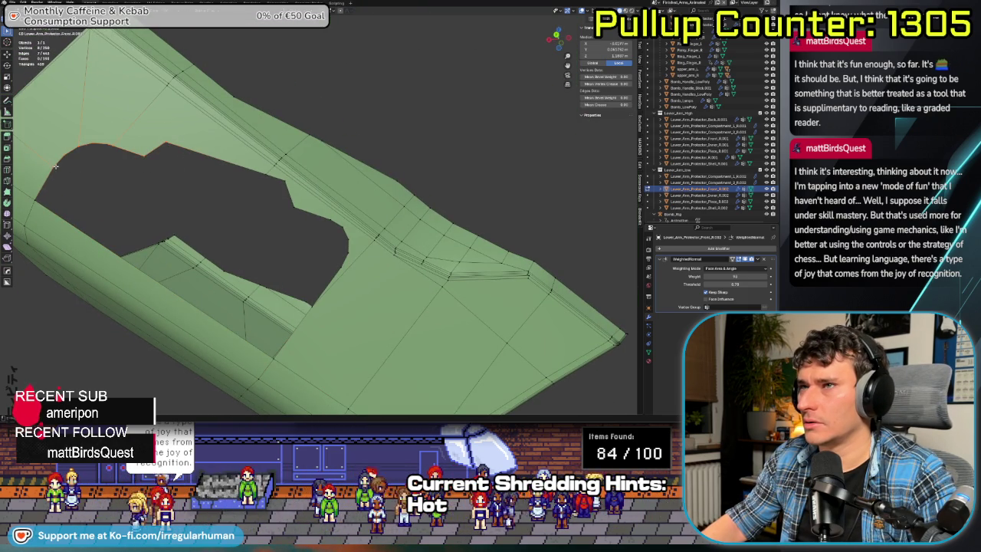
{"action": "key", "text": "ctrl+x"}
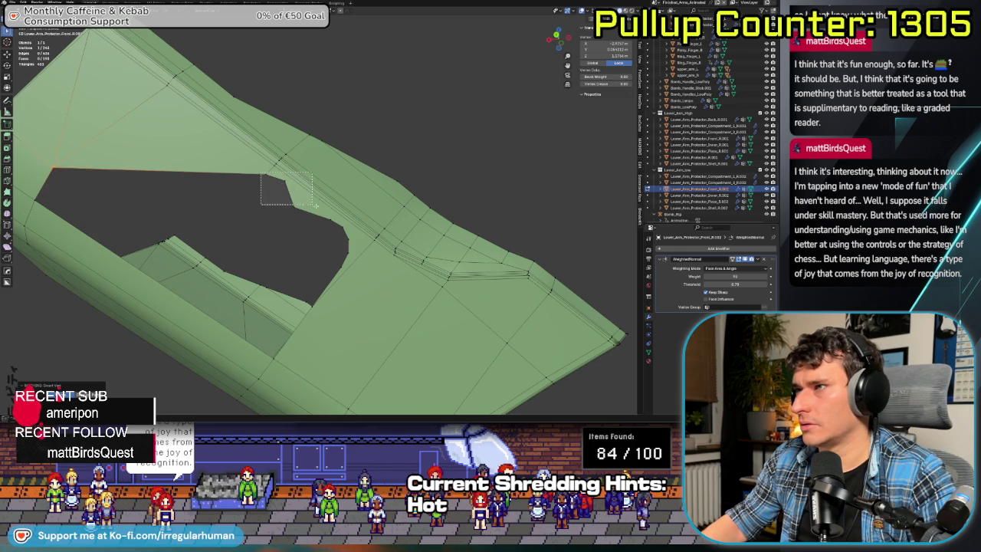
{"action": "left_click_drag", "start_coordinate": [357, 259], "coordinate": [338, 287]}
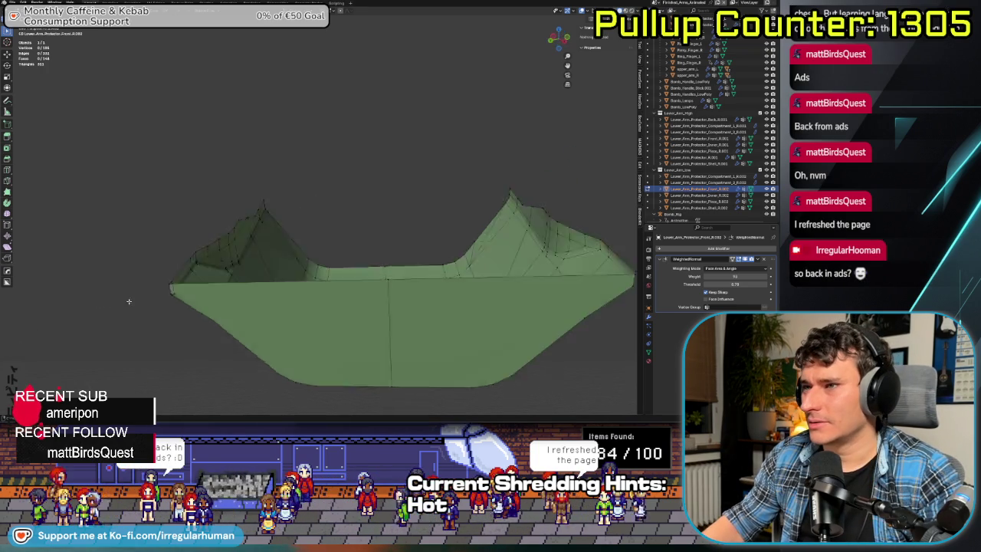
- Switch to edge select and dissolve the first doubled edge loop along the ridge
{"action": "middle_click_drag", "start_coordinate": [107, 297], "coordinate": [281, 308]}
{"action": "scroll", "coordinate": [281, 308], "scroll_direction": "up", "scroll_amount": 5}
{"action": "key", "text": "Tab"}
{"action": "left_click", "coordinate": [271, 349]}
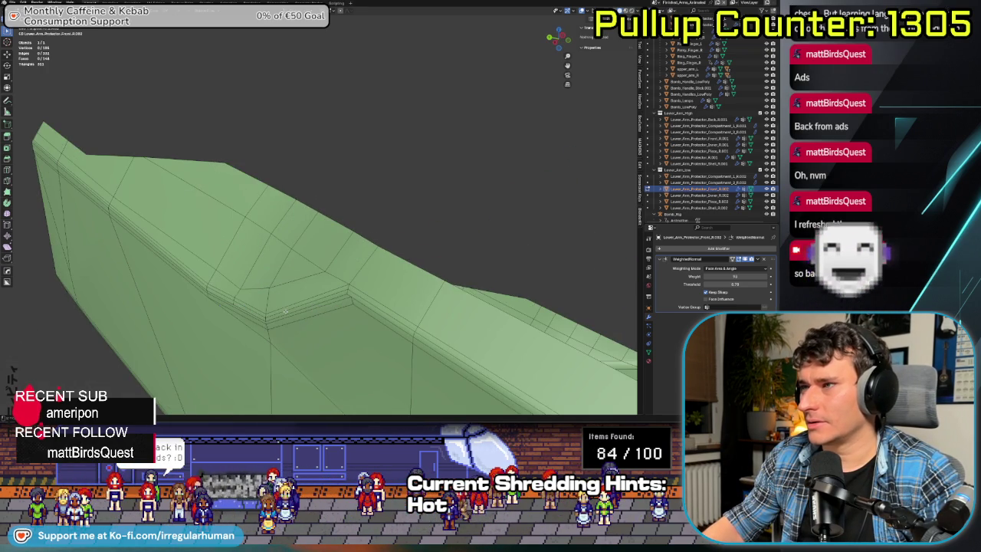
{"action": "left_click", "coordinate": [291, 298], "text": "alt"}
{"action": "key", "text": "x"}
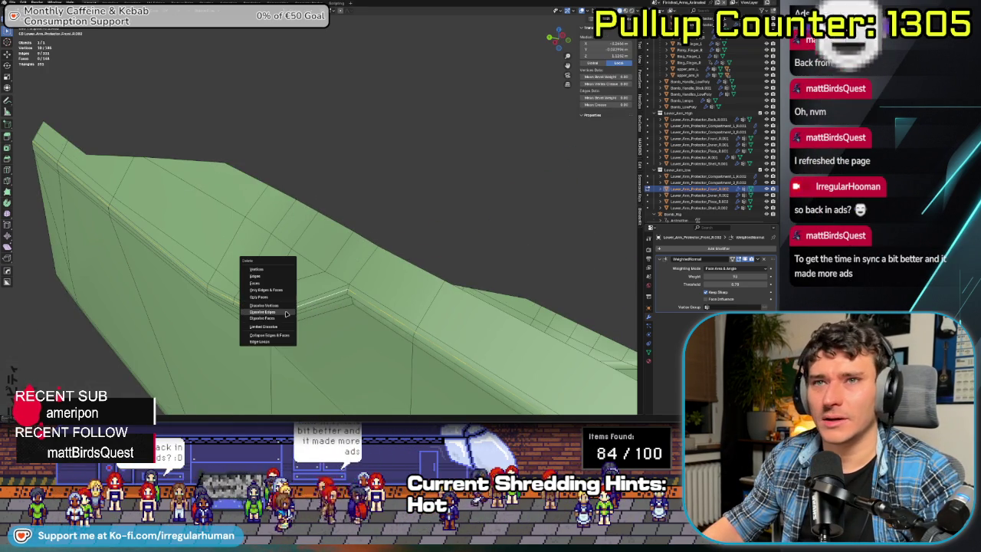
{"action": "left_click", "coordinate": [285, 313]}
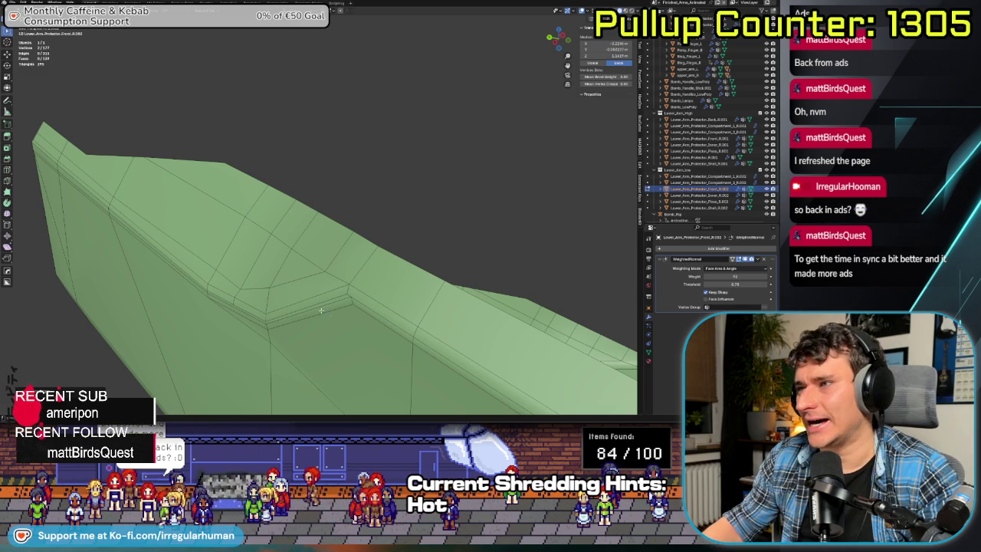
- Dissolve the next doubled ridge loops into single edges
{"action": "left_click", "coordinate": [315, 309], "text": "alt"}
{"action": "key", "text": "ctrl+x"}
{"action": "left_click", "coordinate": [229, 302], "text": "alt"}
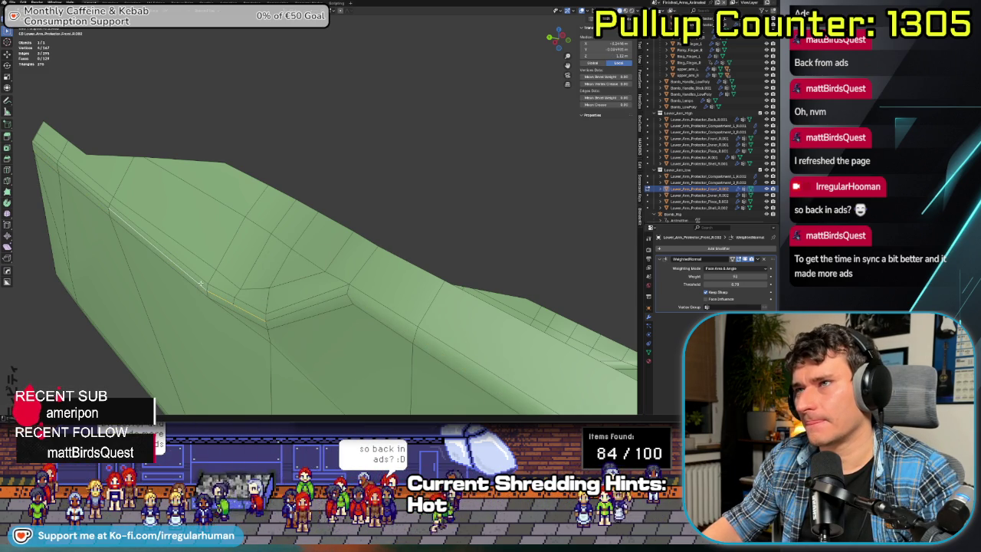
{"action": "key", "text": "x"}
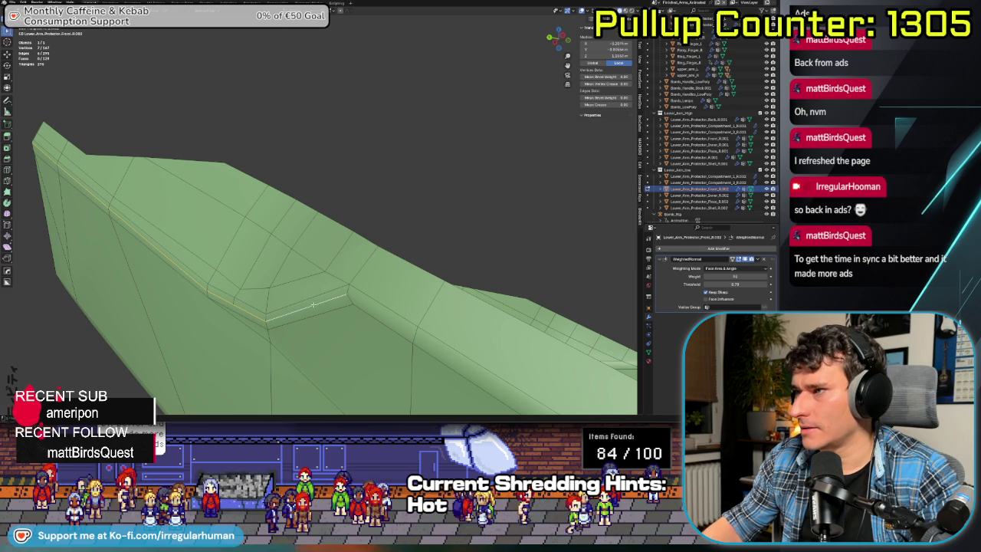
{"action": "left_click", "coordinate": [337, 305]}
- Select another edge on the mesh and review the whole shell from an oblique view
{"action": "middle_click_drag", "start_coordinate": [337, 305], "coordinate": [340, 312]}
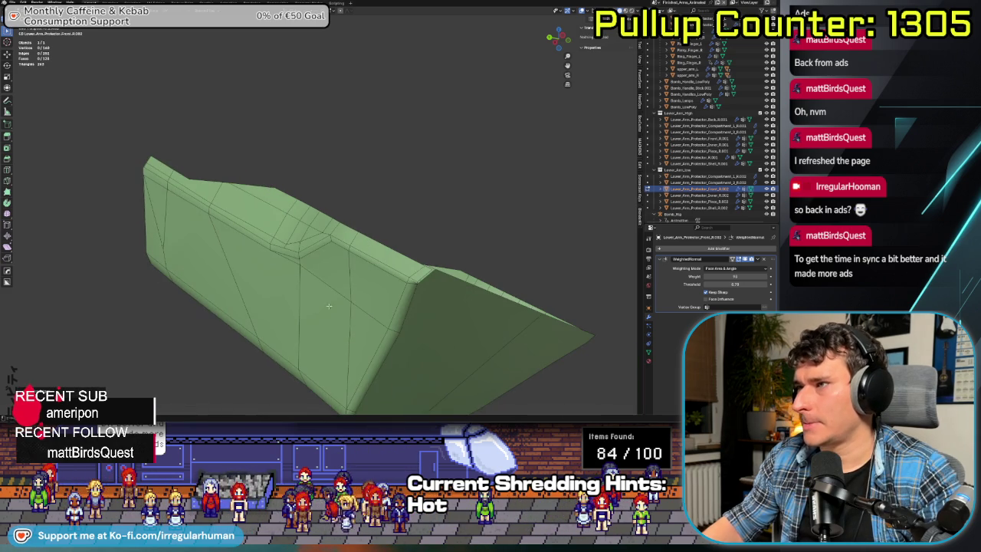
{"action": "left_click", "coordinate": [323, 251]}
{"action": "mouse_move", "coordinate": [367, 261]}
{"action": "middle_mouse_down"}
{"action": "mouse_move", "coordinate": [325, 327]}
{"action": "mouse_move", "coordinate": [307, 306]}
{"action": "mouse_move", "coordinate": [258, 319]}
{"action": "mouse_move", "coordinate": [345, 284]}
{"action": "middle_mouse_up"}
{"action": "scroll", "coordinate": [307, 307], "scroll_direction": "up", "scroll_amount": 3}
{"action": "scroll", "coordinate": [293, 292], "scroll_direction": "down", "scroll_amount": 2}
{"action": "scroll", "coordinate": [258, 319], "scroll_direction": "up", "scroll_amount": 2}
{"action": "scroll", "coordinate": [259, 318], "scroll_direction": "down", "scroll_amount": 3}
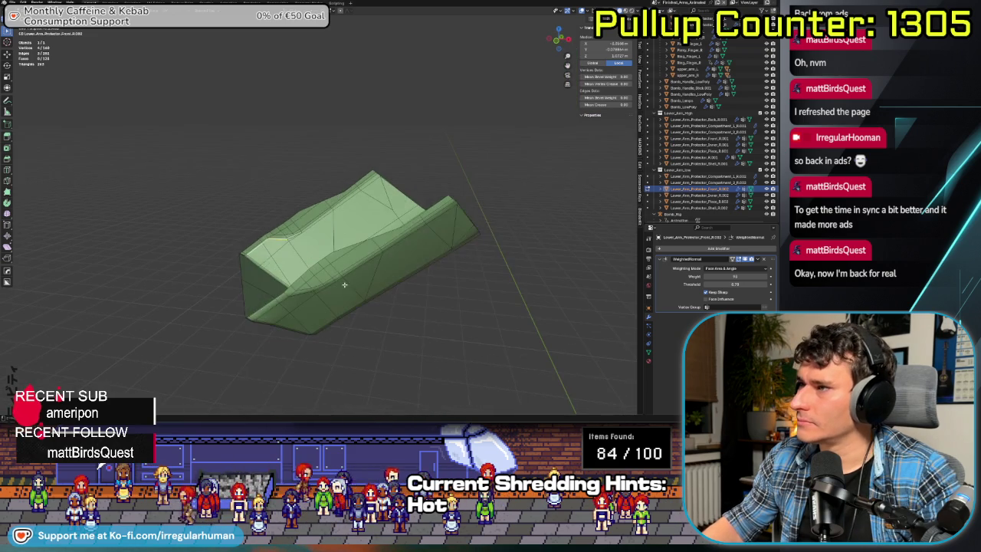
{"action": "scroll", "coordinate": [344, 284], "scroll_direction": "up", "scroll_amount": 2}
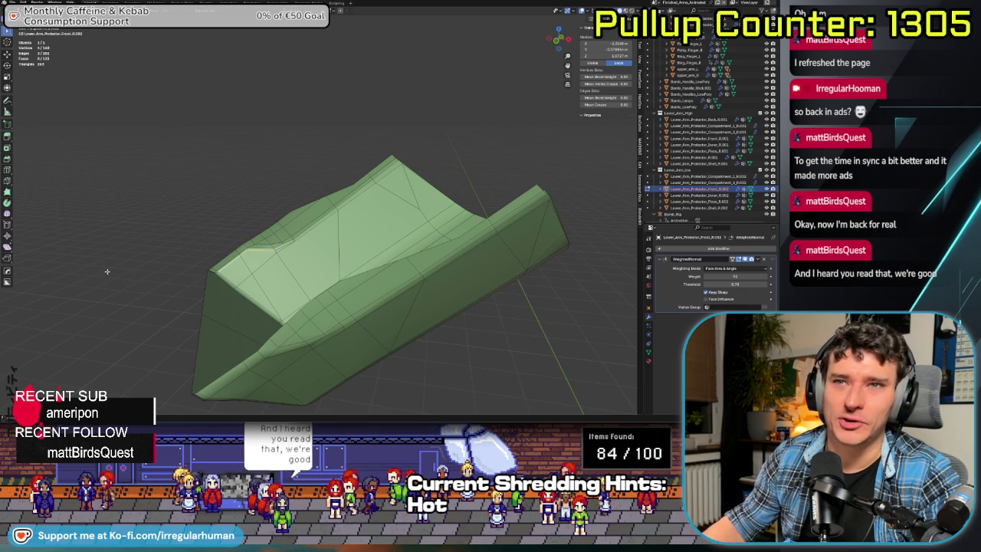
- Clear the selection and dissolve a leftover edge on the outer face
{"action": "scroll", "coordinate": [155, 286], "scroll_direction": "down", "scroll_amount": 4}
{"action": "middle_click_drag", "start_coordinate": [155, 285], "coordinate": [299, 318]}
{"action": "scroll", "coordinate": [298, 318], "scroll_direction": "up", "scroll_amount": 5}
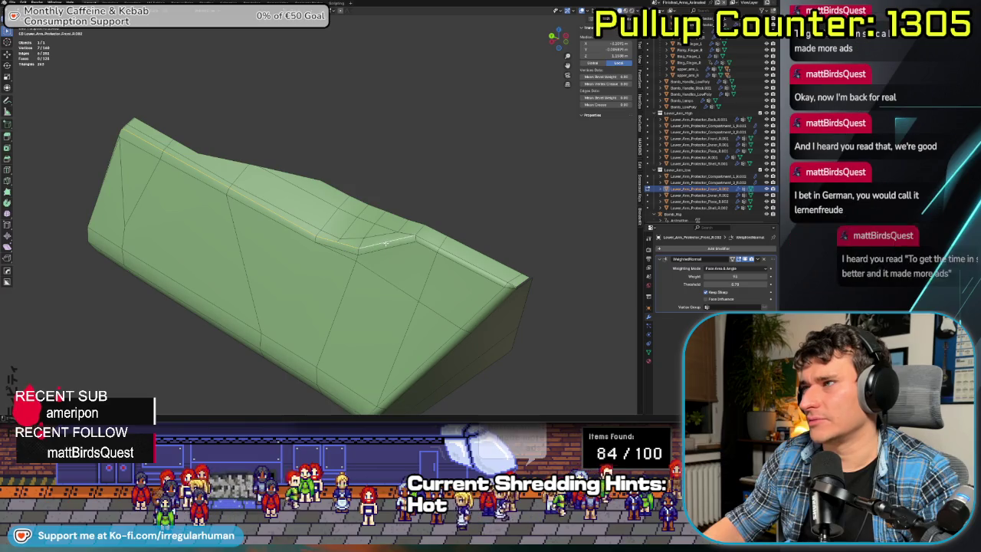
{"action": "left_click", "coordinate": [464, 208]}
{"action": "scroll", "coordinate": [464, 208], "scroll_direction": "up", "scroll_amount": 2}
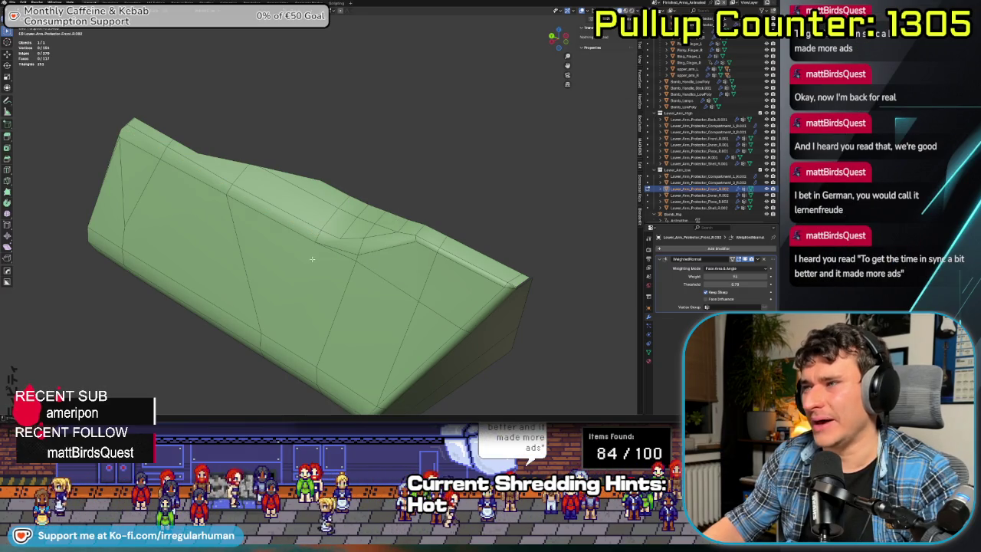
{"action": "scroll", "coordinate": [464, 209], "scroll_direction": "up", "scroll_amount": 2}
{"action": "left_click", "coordinate": [378, 240]}
{"action": "key", "text": "x"}
{"action": "left_click", "coordinate": [378, 240]}
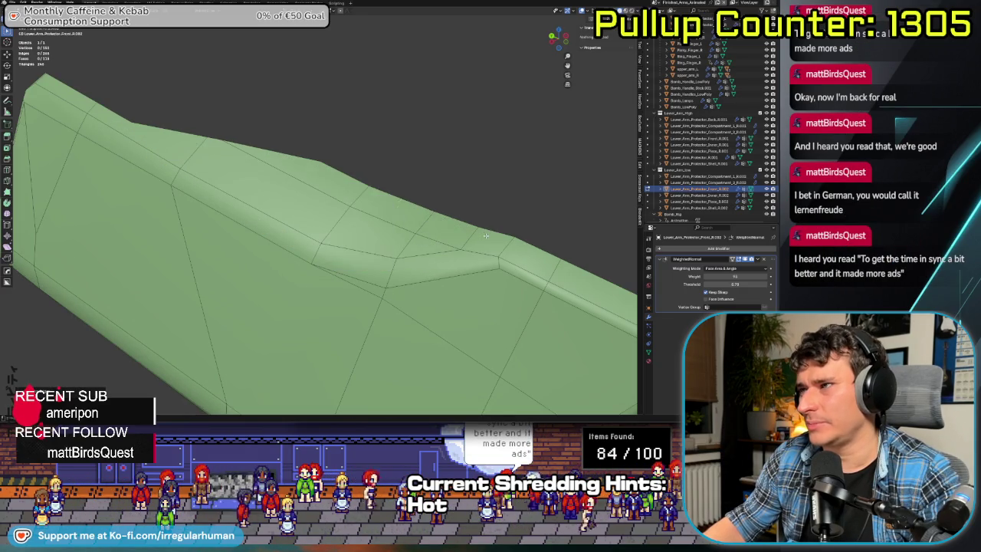
- Dissolve a second redundant edge on the outer face
{"action": "scroll", "coordinate": [378, 240], "scroll_direction": "down", "scroll_amount": 3}
{"action": "middle_click_drag", "start_coordinate": [377, 240], "coordinate": [294, 268]}
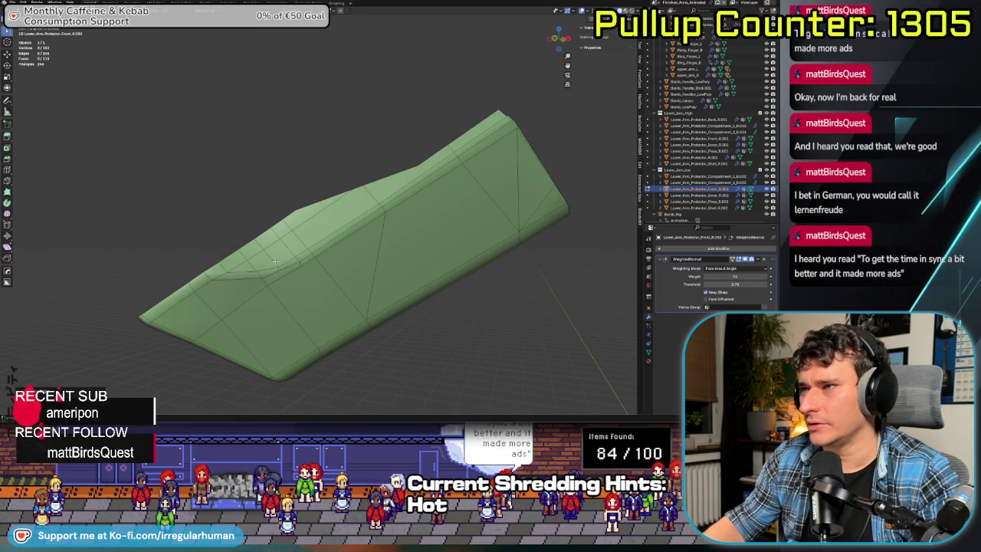
{"action": "left_click", "coordinate": [276, 261]}
{"action": "key", "text": "x"}
{"action": "left_click", "coordinate": [284, 246]}
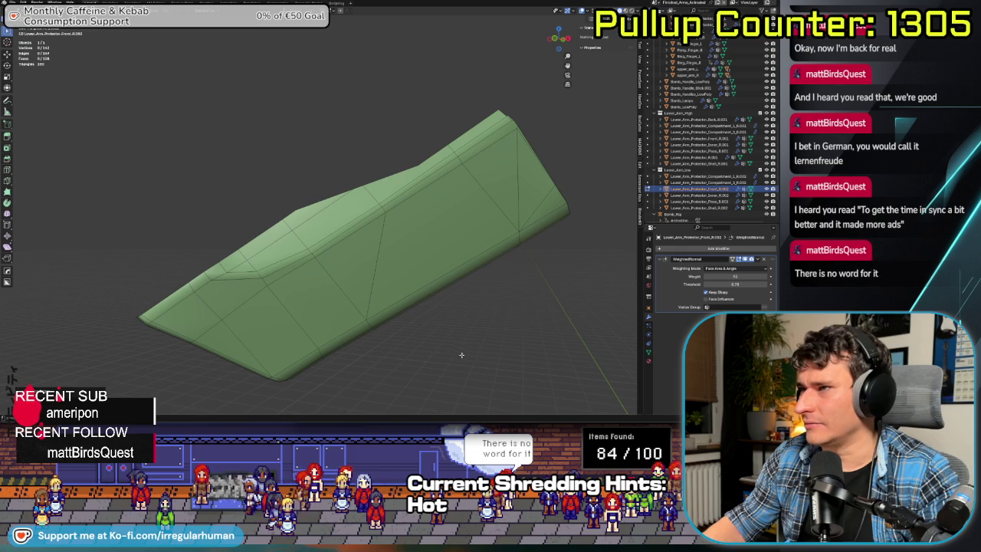
- Select an edge loop on the inner side, then toggle to Object Mode and back to Edit Mode
{"action": "middle_click_drag", "start_coordinate": [225, 283], "coordinate": [259, 281]}
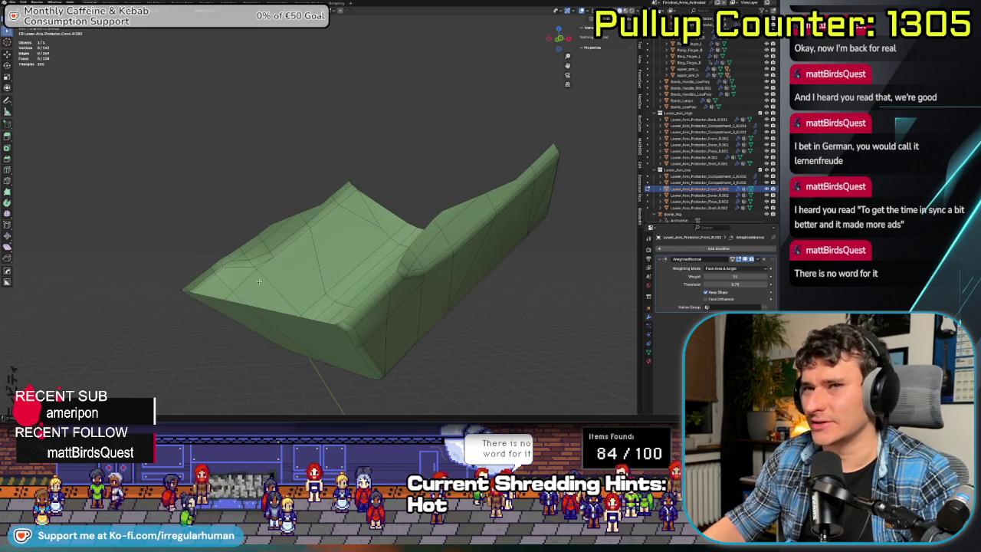
{"action": "mouse_move", "coordinate": [290, 325]}
{"action": "middle_mouse_down"}
{"action": "mouse_move", "coordinate": [357, 305]}
{"action": "mouse_move", "coordinate": [328, 289]}
{"action": "mouse_move", "coordinate": [284, 324]}
{"action": "middle_mouse_up"}
{"action": "left_click", "coordinate": [328, 289], "text": "alt"}
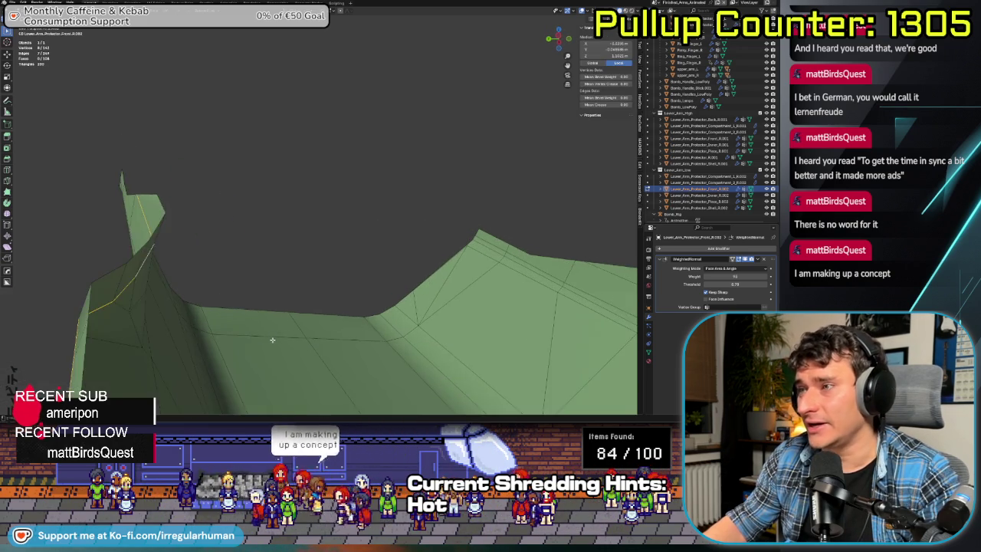
{"action": "middle_click_drag", "start_coordinate": [284, 324], "coordinate": [285, 295]}
{"action": "key", "text": "ctrl+Tab"}
{"action": "left_click", "coordinate": [257, 237]}
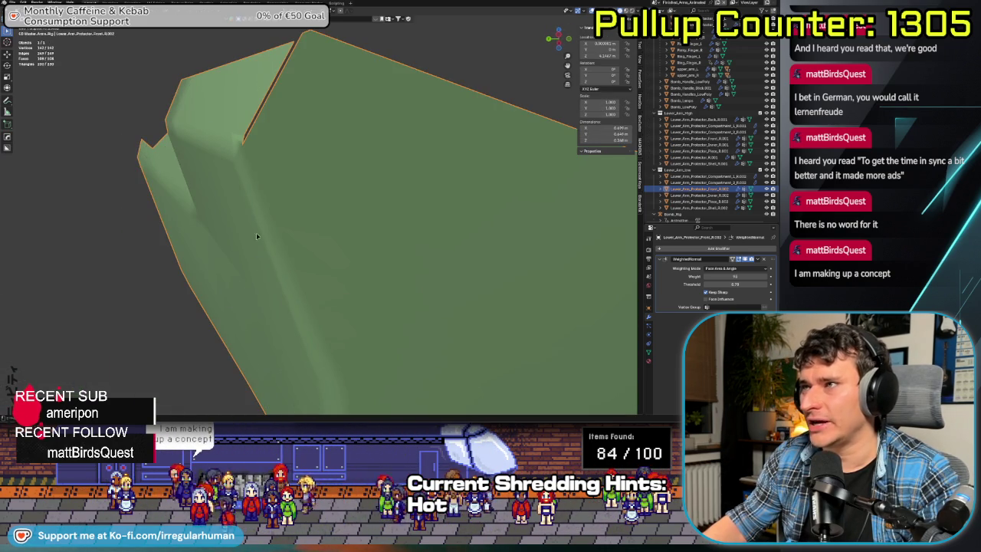
{"action": "key", "text": "Tab"}
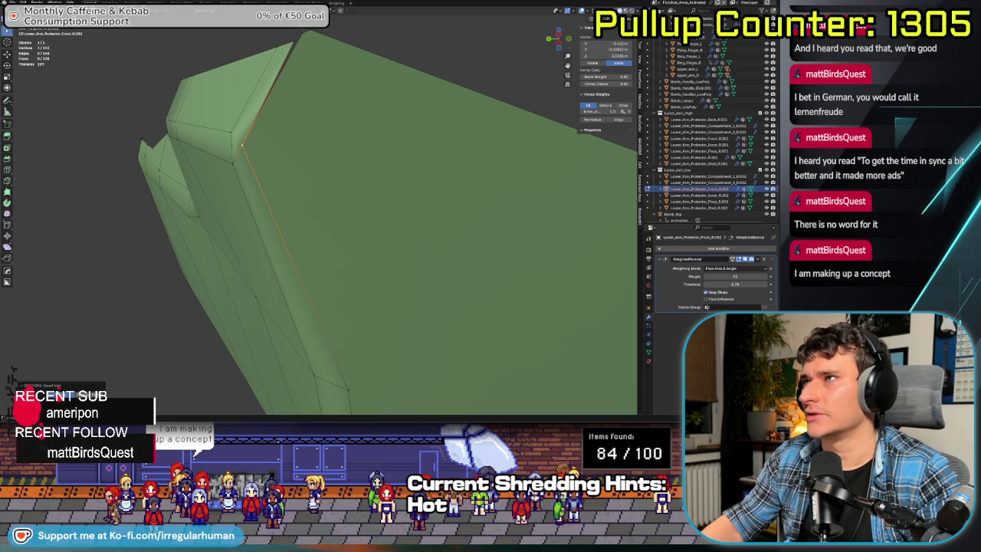
- Dissolve a vertex on the top edge near the beveled front end
{"action": "middle_click_drag", "start_coordinate": [261, 161], "coordinate": [291, 156]}
{"action": "mouse_move", "coordinate": [425, 217]}
{"action": "middle_mouse_down"}
{"action": "mouse_move", "coordinate": [340, 212]}
{"action": "mouse_move", "coordinate": [332, 196]}
{"action": "mouse_move", "coordinate": [314, 199]}
{"action": "mouse_move", "coordinate": [347, 244]}
{"action": "mouse_move", "coordinate": [327, 285]}
{"action": "mouse_move", "coordinate": [361, 292]}
{"action": "mouse_move", "coordinate": [368, 241]}
{"action": "mouse_move", "coordinate": [355, 207]}
{"action": "middle_mouse_up"}
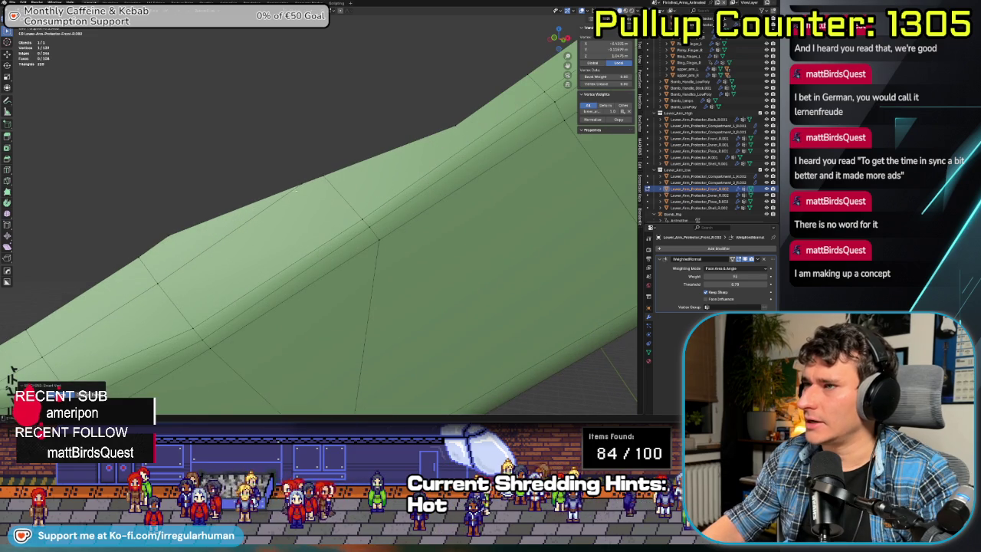
{"action": "left_click", "coordinate": [295, 190]}
{"action": "key", "text": "ctrl+z"}
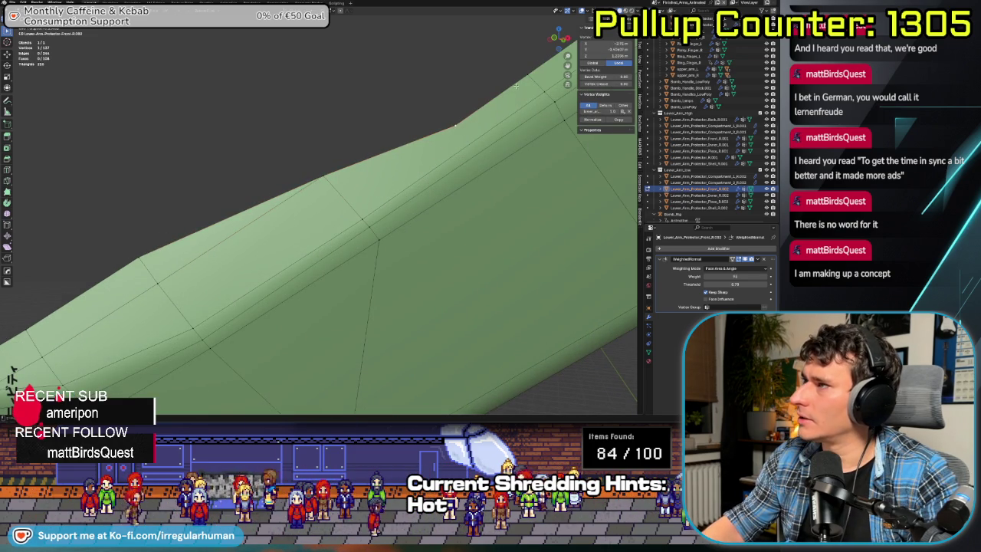
{"action": "scroll", "coordinate": [498, 228], "scroll_direction": "down", "scroll_amount": 5}
{"action": "middle_click_drag", "start_coordinate": [498, 229], "coordinate": [83, 220]}
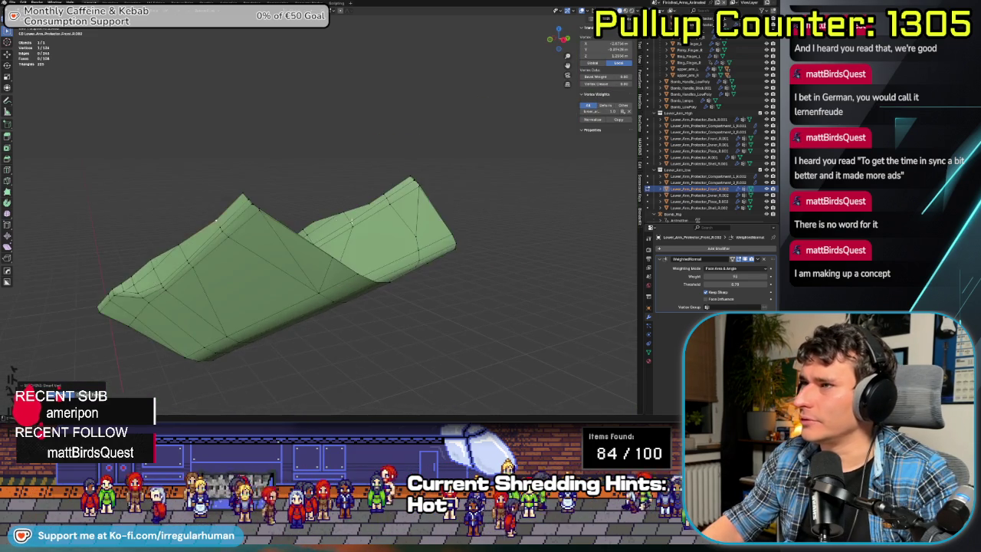
- Select the ridge segment vertex on the mesh's left peak
{"action": "scroll", "coordinate": [83, 219], "scroll_direction": "up", "scroll_amount": 3}
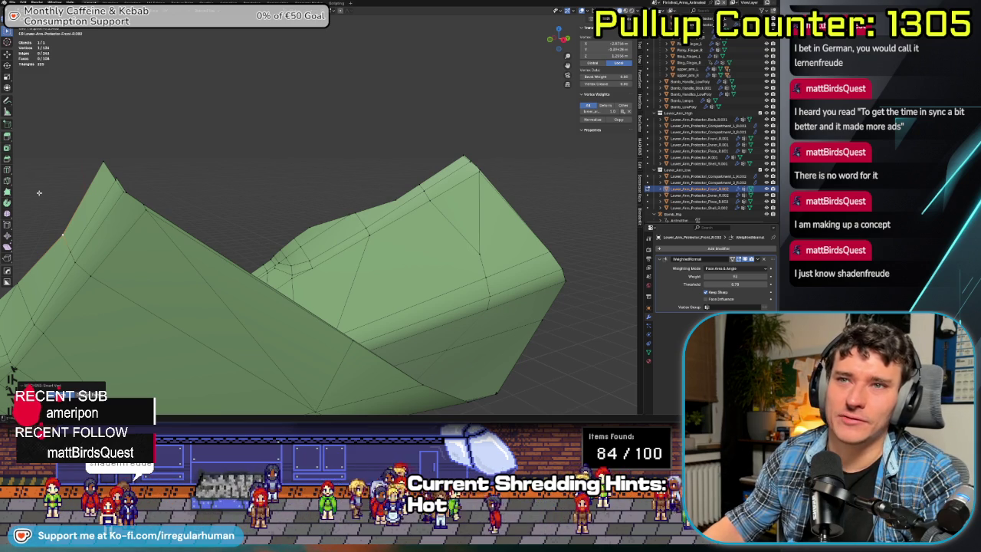
{"action": "mouse_move", "coordinate": [153, 180]}
{"action": "middle_mouse_down"}
{"action": "mouse_move", "coordinate": [222, 182]}
{"action": "mouse_move", "coordinate": [230, 229]}
{"action": "middle_mouse_up"}
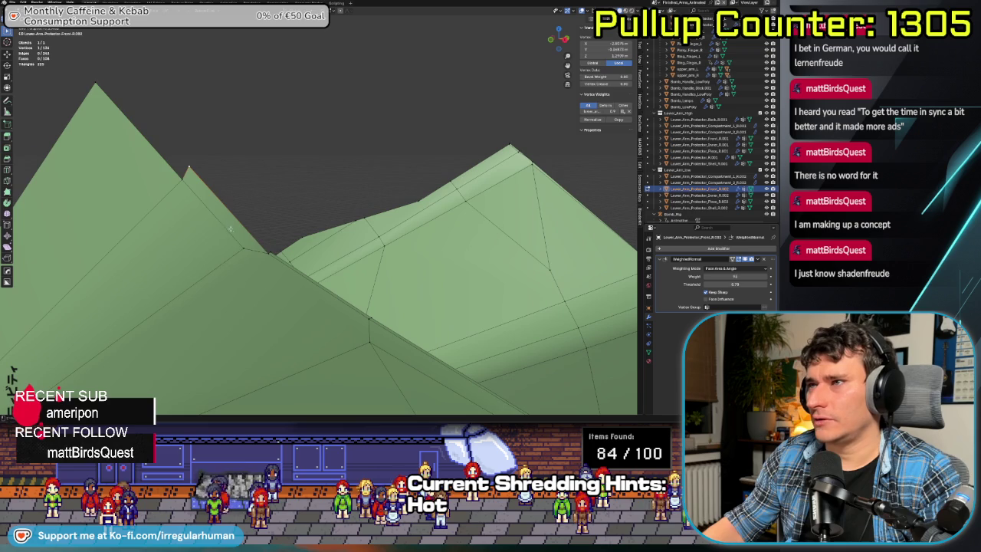
{"action": "left_click", "coordinate": [266, 258], "text": "ctrl"}
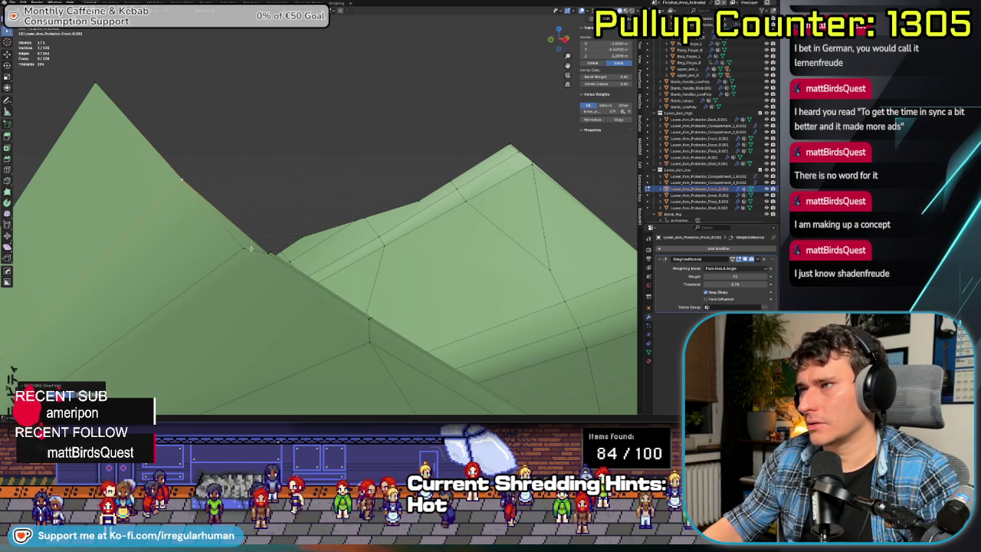
{"action": "middle_click_drag", "start_coordinate": [181, 181], "coordinate": [289, 178]}
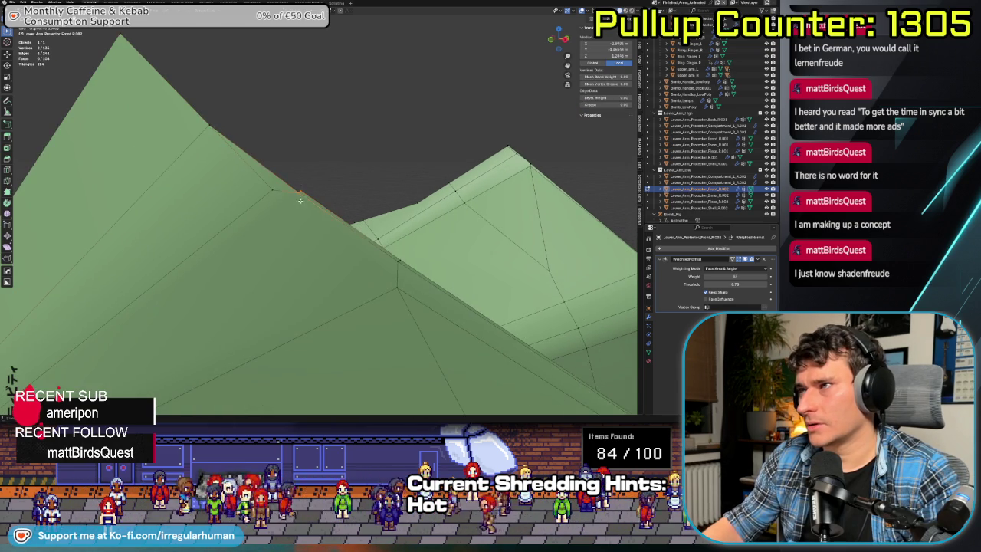
{"action": "left_click", "coordinate": [397, 263]}
- Grab the ridge vertex, place it farther down, and switch to orthographic side view
{"action": "middle_click_drag", "start_coordinate": [398, 265], "coordinate": [245, 266]}
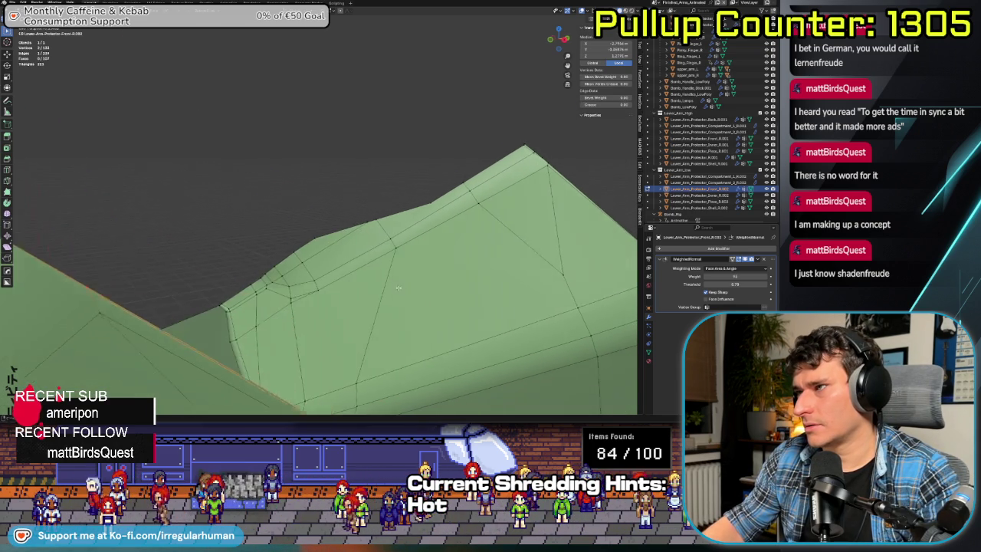
{"action": "mouse_move", "coordinate": [168, 110]}
{"action": "middle_mouse_down"}
{"action": "mouse_move", "coordinate": [387, 259]}
{"action": "mouse_move", "coordinate": [269, 237]}
{"action": "middle_mouse_up"}
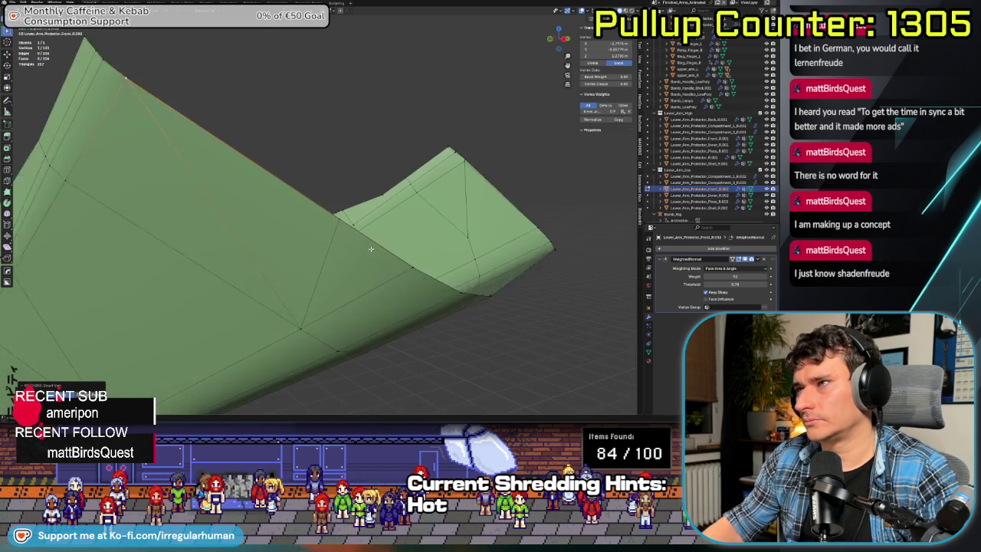
{"action": "key", "text": "g"}
{"action": "key", "text": "g"}
{"action": "left_click", "coordinate": [244, 258]}
{"action": "key", "text": "KP_3"}
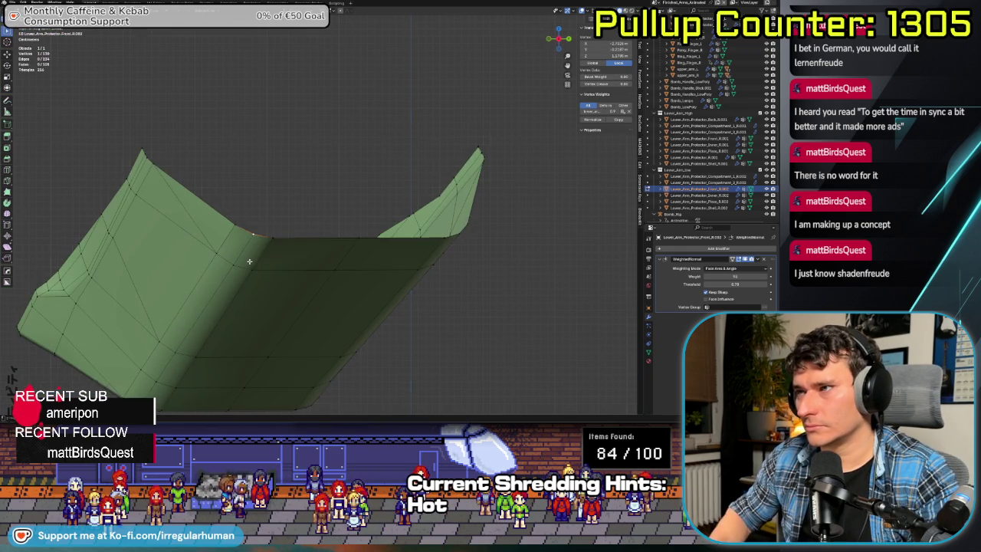
{"action": "mouse_move", "coordinate": [249, 262]}
{"action": "middle_mouse_down"}
{"action": "mouse_move", "coordinate": [408, 289]}
{"action": "mouse_move", "coordinate": [329, 291]}
{"action": "middle_mouse_up"}
{"action": "scroll", "coordinate": [270, 265], "scroll_direction": "up", "scroll_amount": 5}
{"action": "left_click", "coordinate": [259, 187], "text": "shift"}
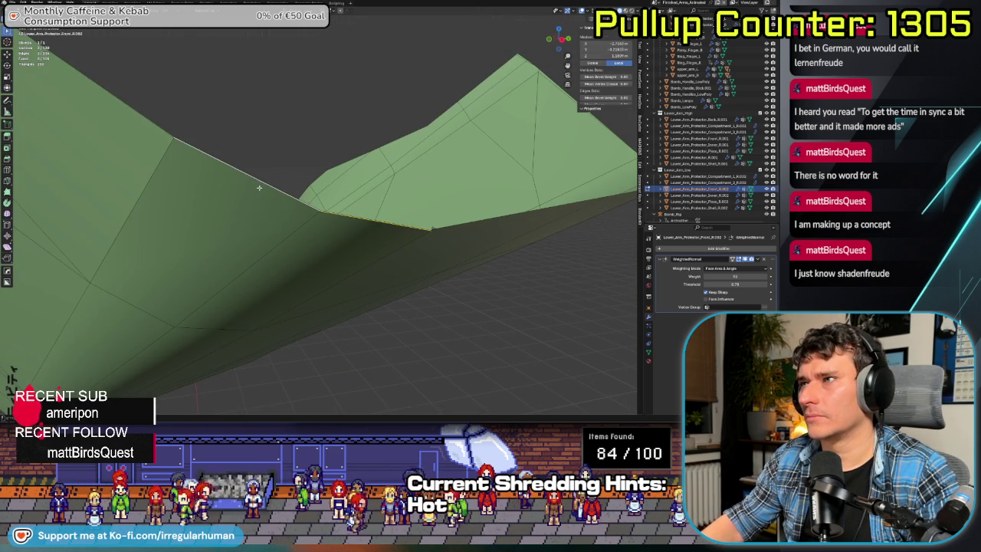
{"action": "right_click", "coordinate": [218, 138]}
{"action": "left_click", "coordinate": [163, 137]}
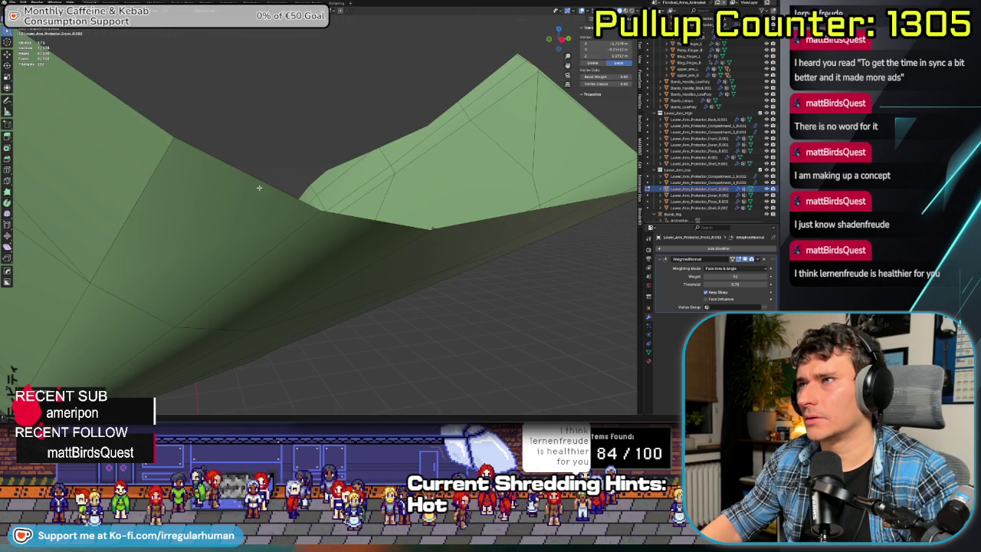
{"action": "left_click", "coordinate": [163, 137]}
{"action": "right_click", "coordinate": [163, 137]}
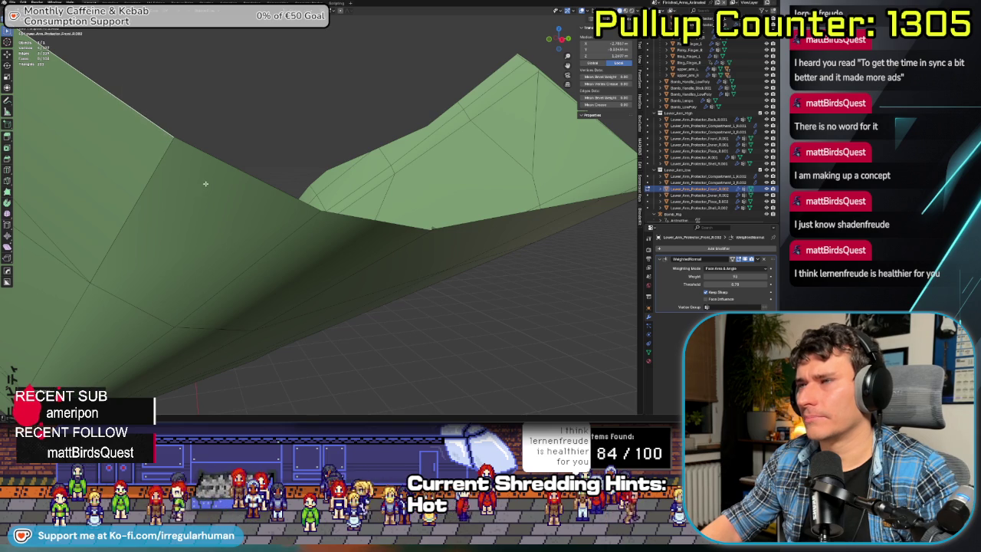
{"action": "middle_click_drag", "start_coordinate": [205, 184], "coordinate": [210, 224]}
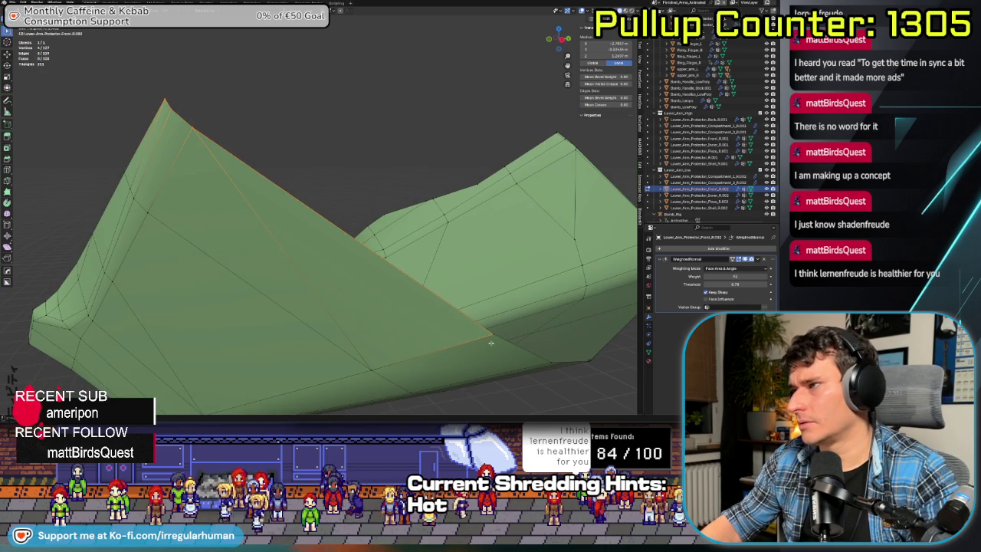
{"action": "left_click", "coordinate": [491, 343]}
{"action": "scroll", "coordinate": [322, 217], "scroll_direction": "up", "scroll_amount": 5}
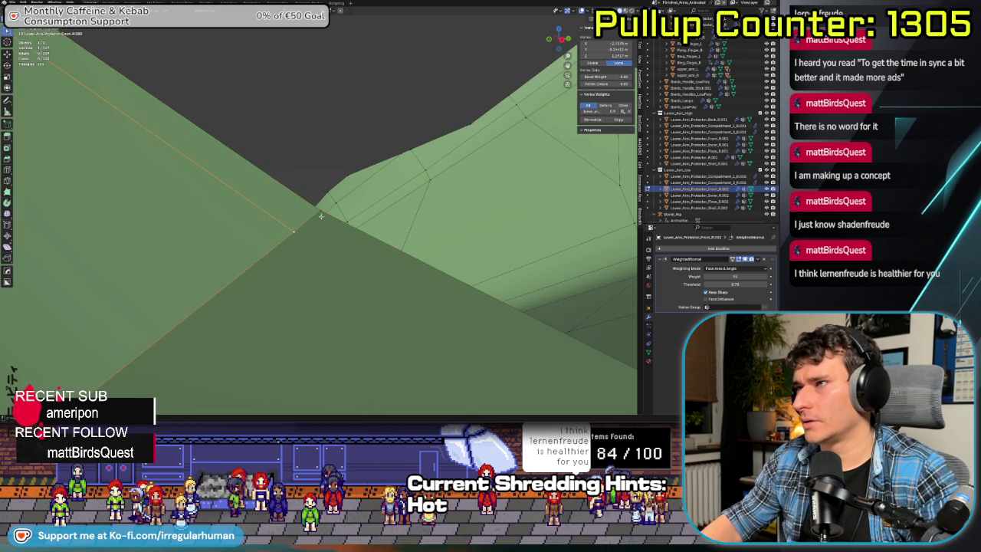
{"action": "scroll", "coordinate": [321, 216], "scroll_direction": "down", "scroll_amount": 8}
{"action": "mouse_move", "coordinate": [344, 230]}
{"action": "middle_mouse_down"}
{"action": "mouse_move", "coordinate": [393, 259]}
{"action": "mouse_move", "coordinate": [483, 282]}
{"action": "middle_mouse_up"}
{"action": "scroll", "coordinate": [393, 259], "scroll_direction": "up", "scroll_amount": 4}
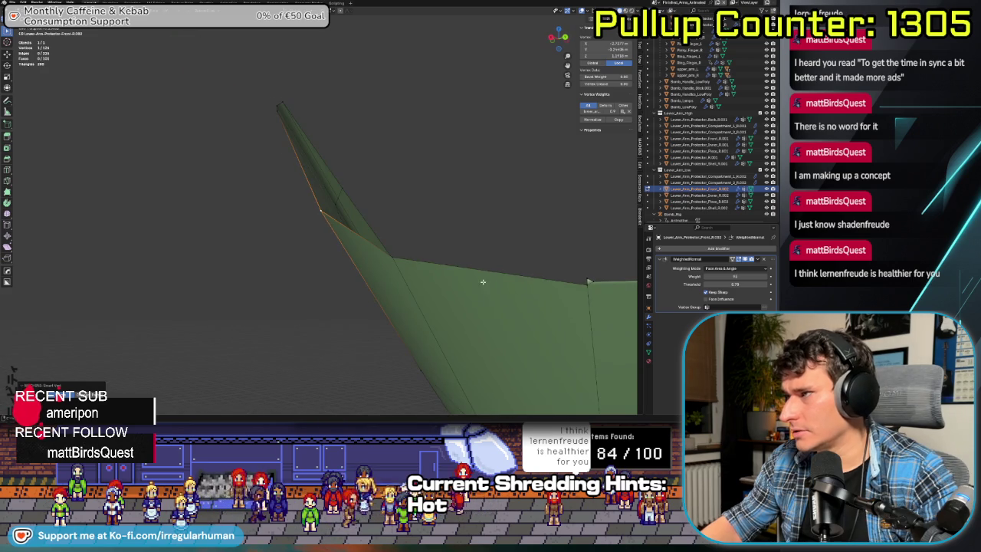
{"action": "left_click", "coordinate": [585, 280]}
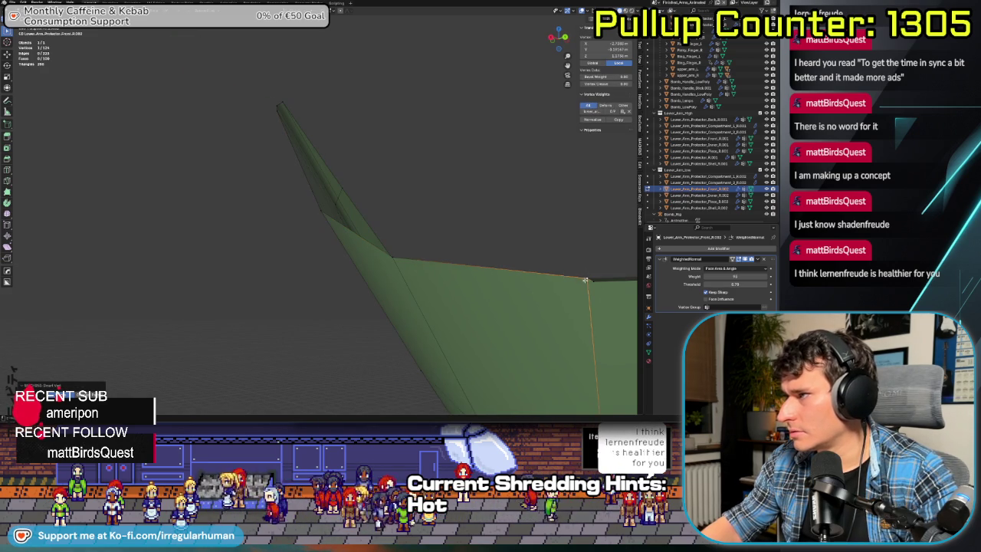
{"action": "middle_click_drag", "start_coordinate": [592, 285], "coordinate": [489, 240]}
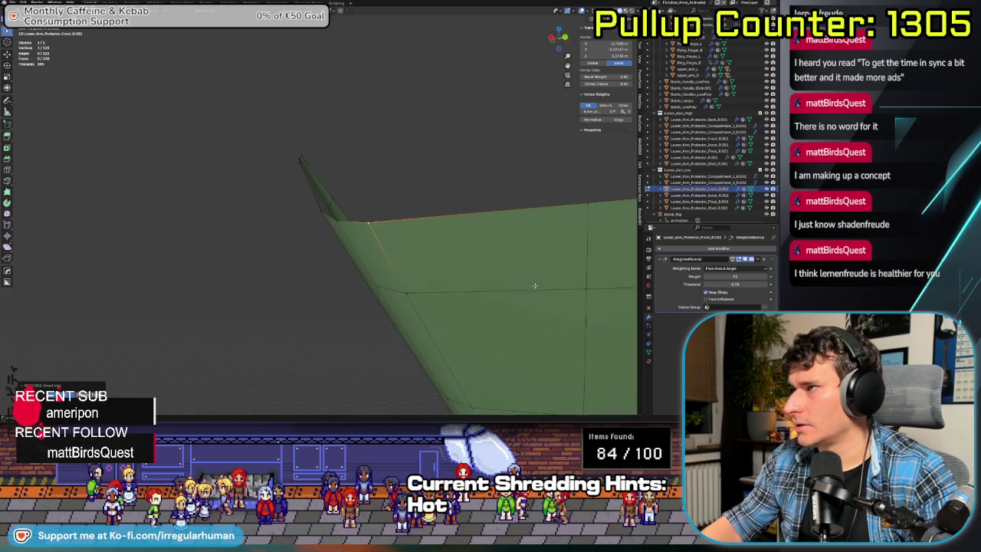
{"action": "left_click", "coordinate": [443, 209]}
{"action": "key", "text": "KP_Decimal"}
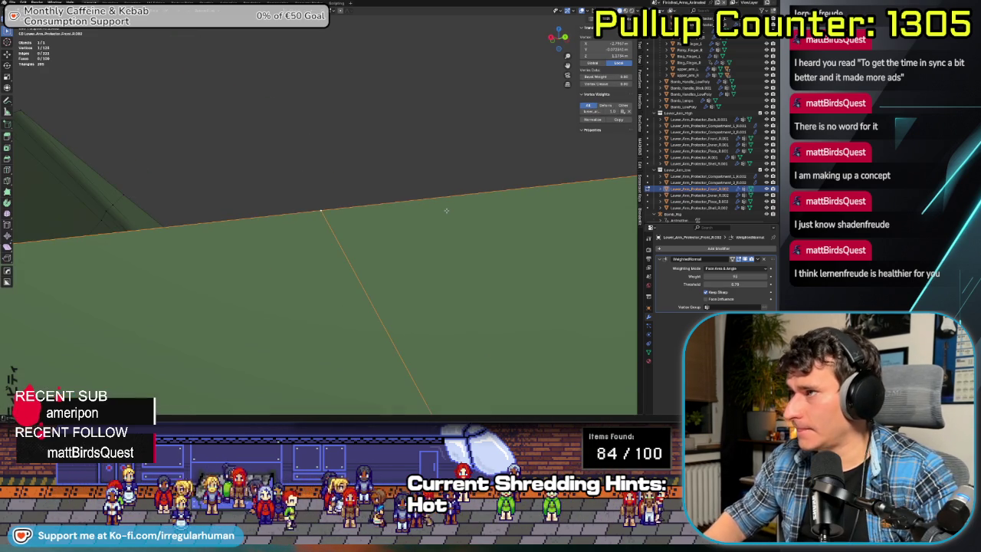
{"action": "middle_click_drag", "start_coordinate": [380, 257], "coordinate": [443, 226]}
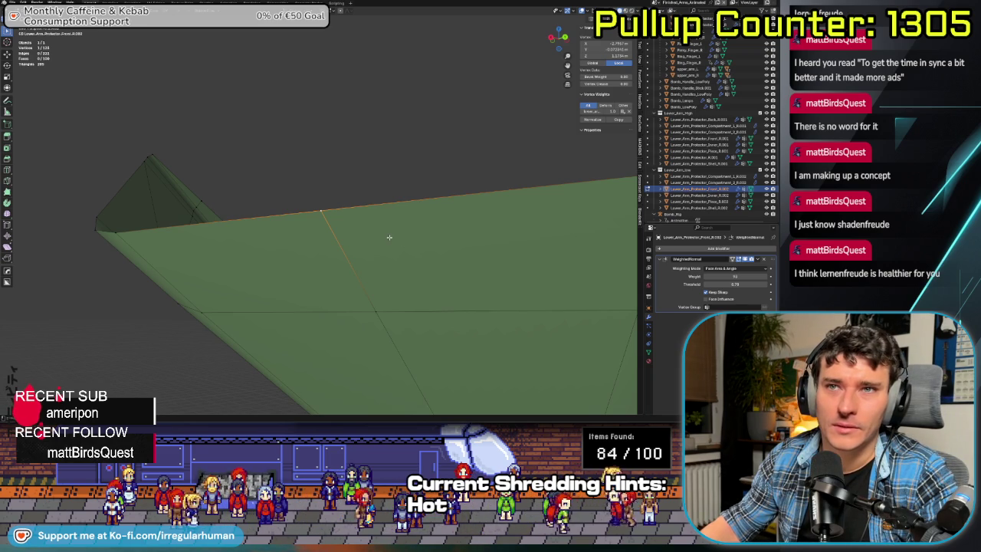
{"action": "middle_click_drag", "start_coordinate": [390, 237], "coordinate": [400, 234]}
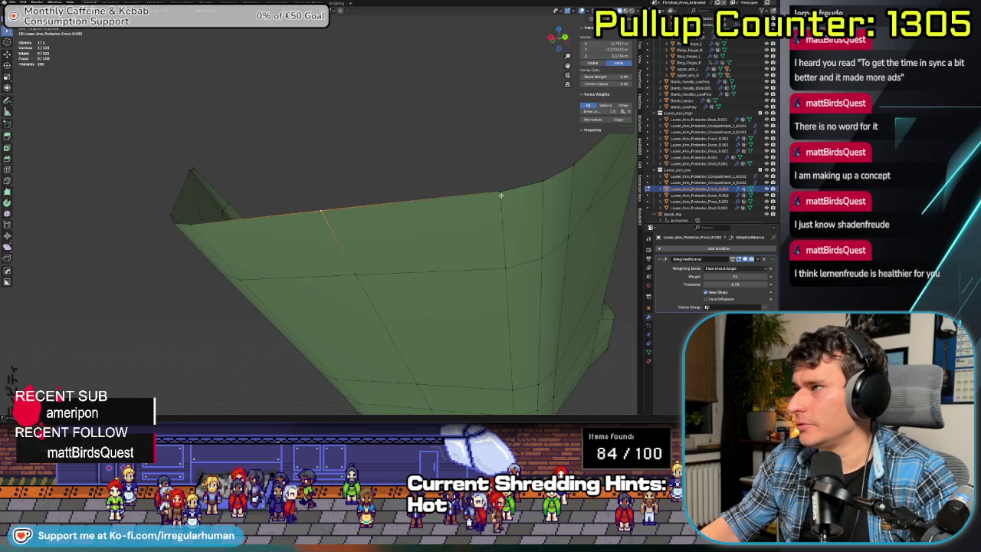
{"action": "key", "text": "KP_Decimal"}
{"action": "scroll", "coordinate": [270, 230], "scroll_direction": "down", "scroll_amount": 1}
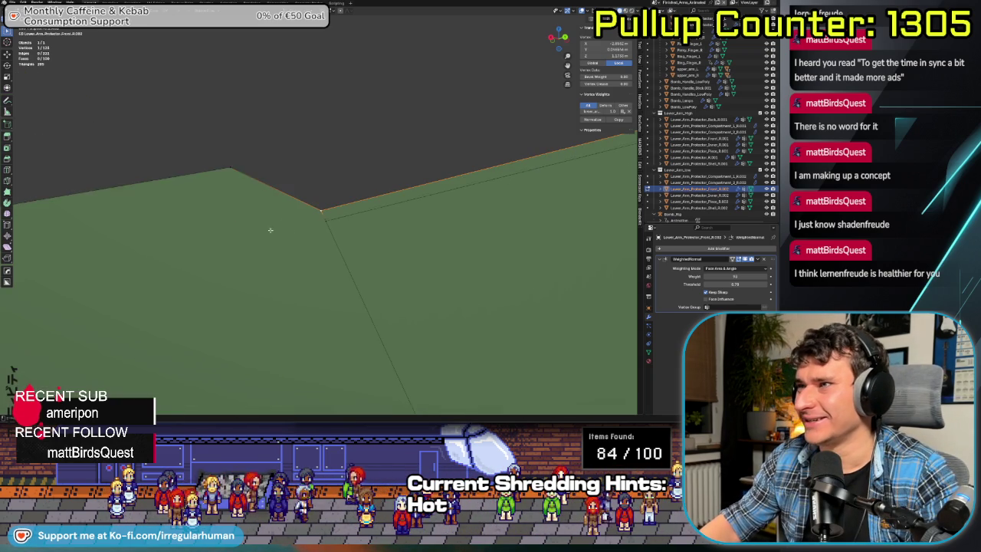
{"action": "left_click_drag", "start_coordinate": [341, 235], "coordinate": [341, 235]}
{"action": "mouse_move", "coordinate": [341, 235]}
{"action": "middle_mouse_down"}
{"action": "mouse_move", "coordinate": [141, 303]}
{"action": "mouse_move", "coordinate": [184, 253]}
{"action": "middle_mouse_up"}
{"action": "left_click", "coordinate": [316, 172]}
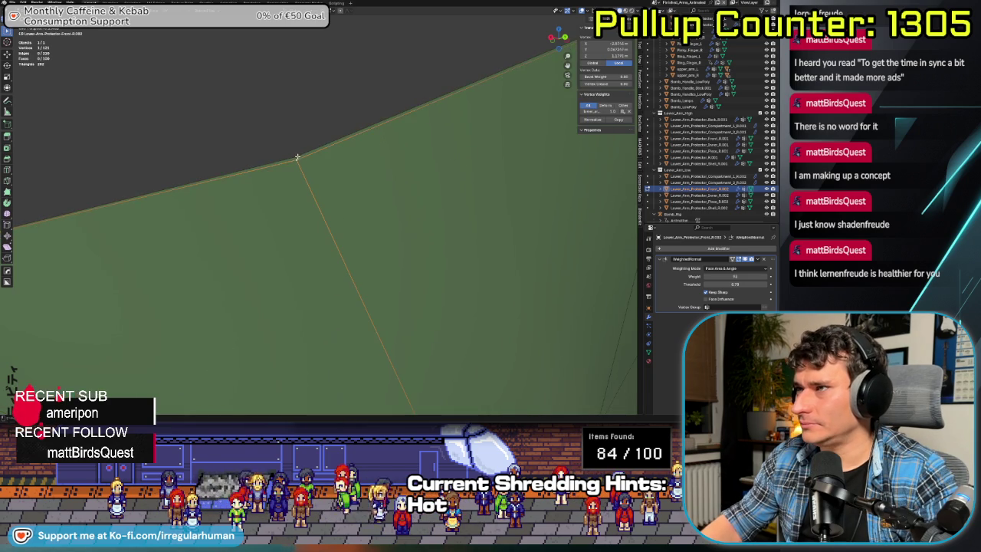
{"action": "middle_click_drag", "start_coordinate": [316, 173], "coordinate": [333, 226]}
{"action": "left_click", "coordinate": [340, 209], "text": "shift"}
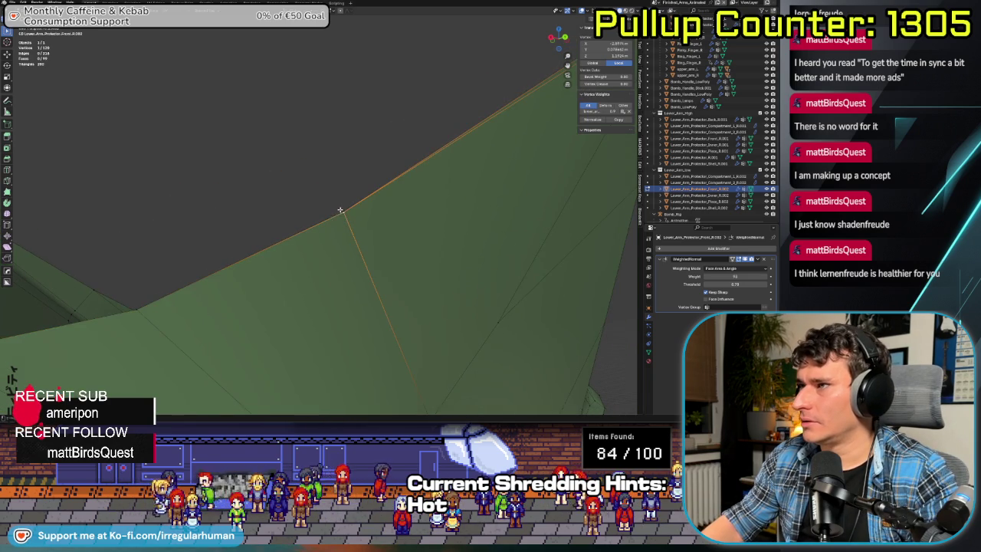
{"action": "middle_click_drag", "start_coordinate": [422, 260], "coordinate": [427, 108]}
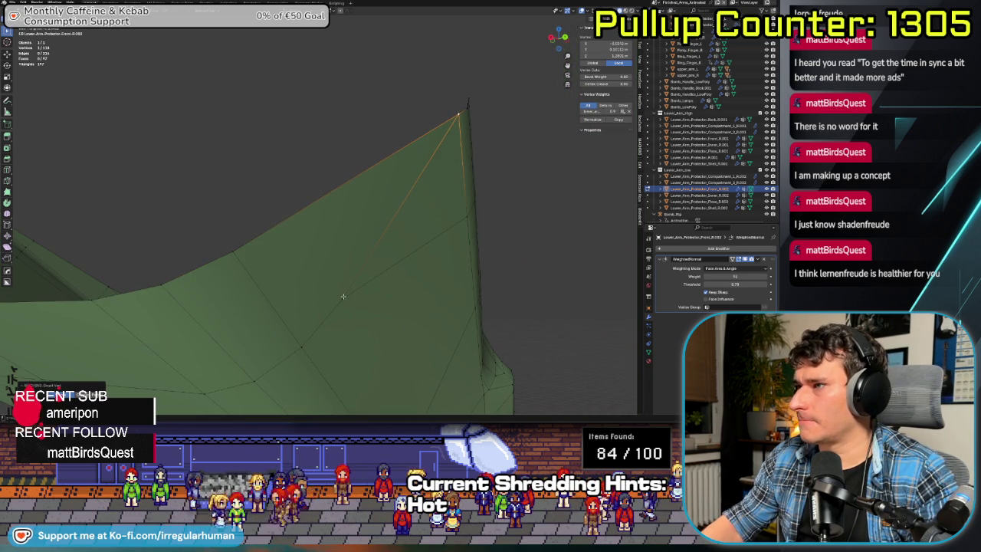
{"action": "mouse_move", "coordinate": [342, 297]}
{"action": "middle_mouse_down"}
{"action": "mouse_move", "coordinate": [458, 247]}
{"action": "mouse_move", "coordinate": [347, 192]}
{"action": "middle_mouse_up"}
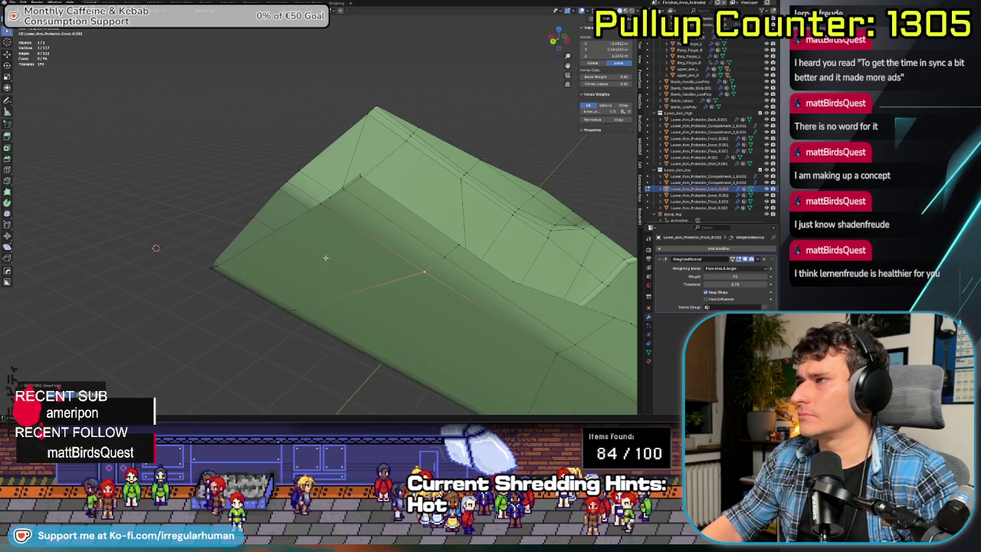
- Reconnect the ridge-corner edge with Ctrl+X, then deselect all with Alt+A
{"action": "left_click", "coordinate": [348, 191]}
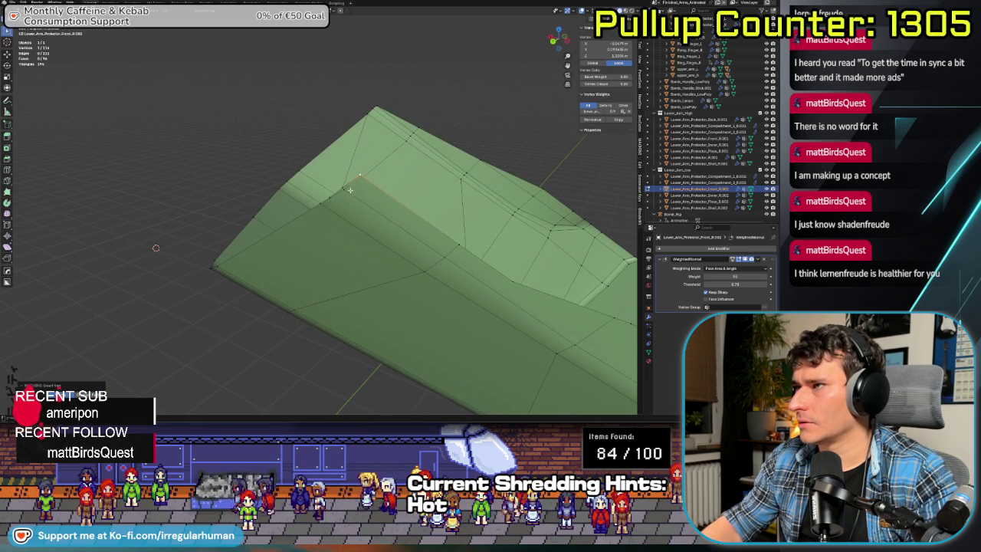
{"action": "key", "text": "ctrl+x"}
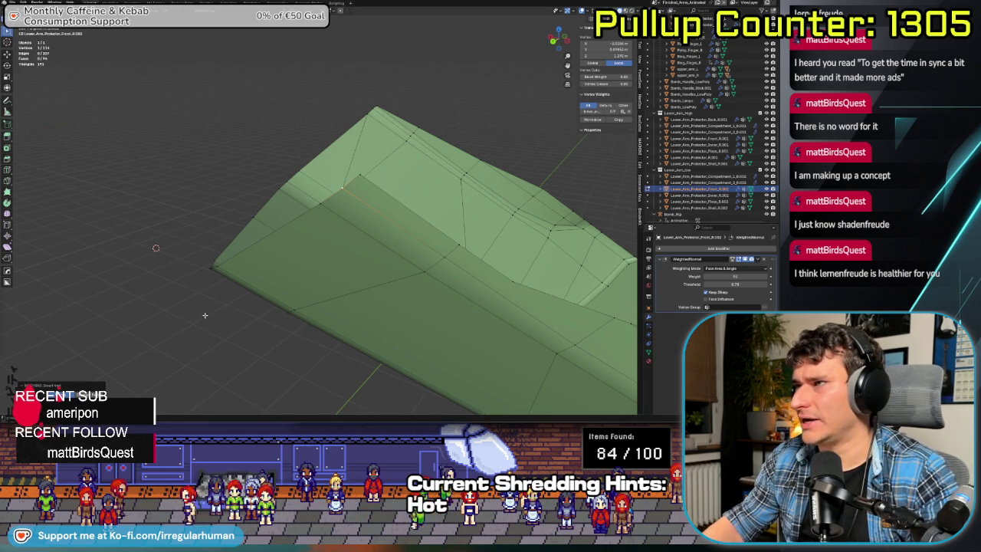
{"action": "key", "text": "alt+a"}
{"action": "middle_click_drag", "start_coordinate": [252, 384], "coordinate": [303, 265]}
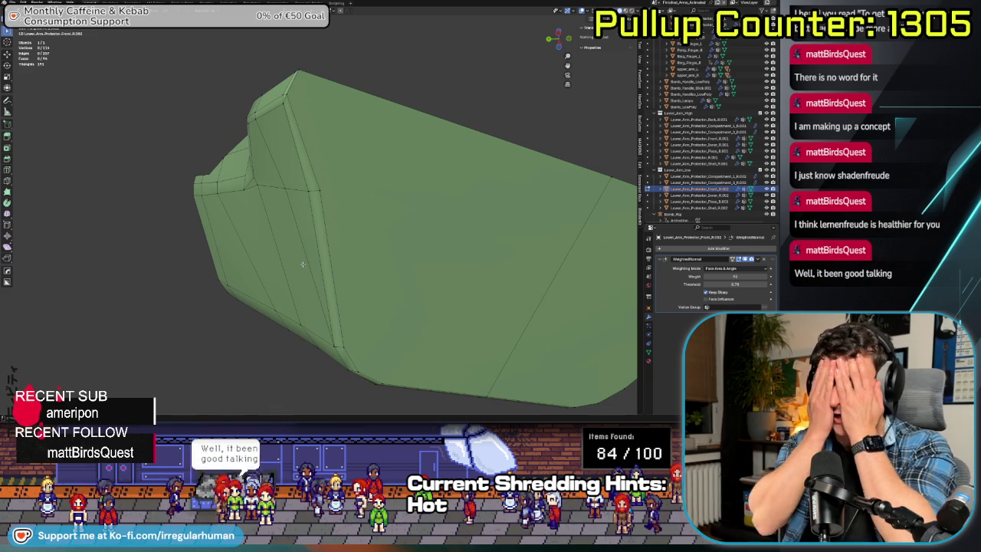
- Inspect the simplified mesh from underside and top-down angles, then switch to the Twitch raid preview
{"action": "scroll", "coordinate": [303, 264], "scroll_direction": "down", "scroll_amount": 3}
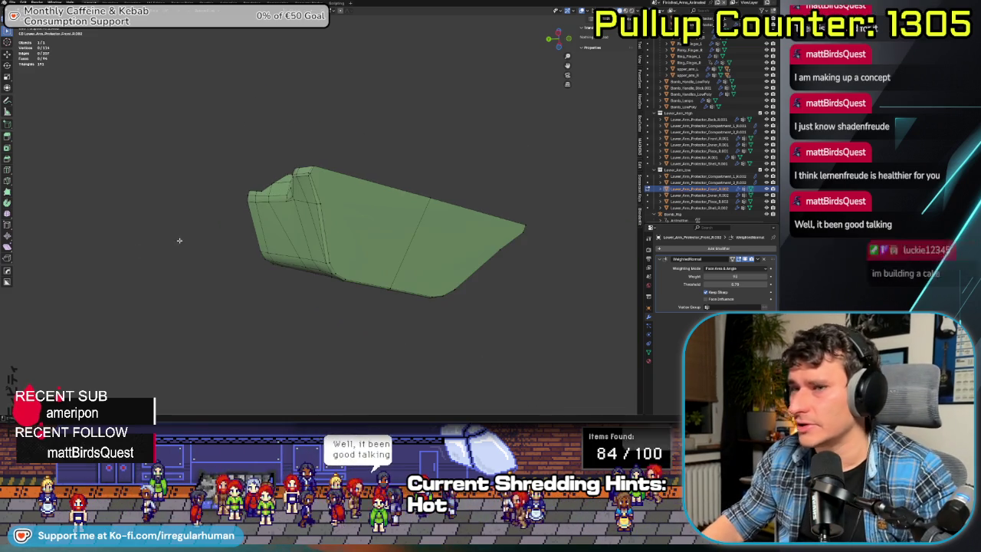
{"action": "middle_click_drag", "start_coordinate": [303, 265], "coordinate": [269, 278]}
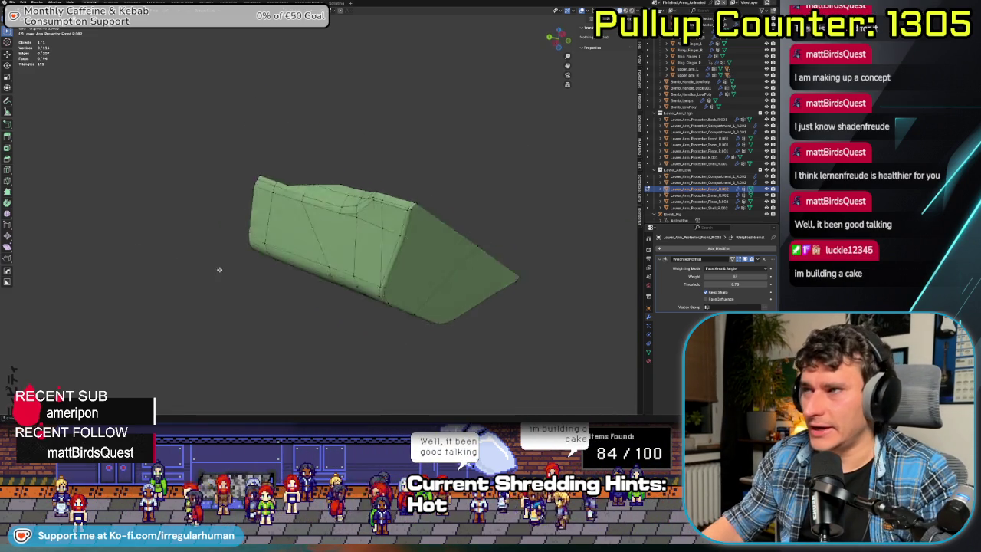
{"action": "scroll", "coordinate": [193, 257], "scroll_direction": "up", "scroll_amount": 3}
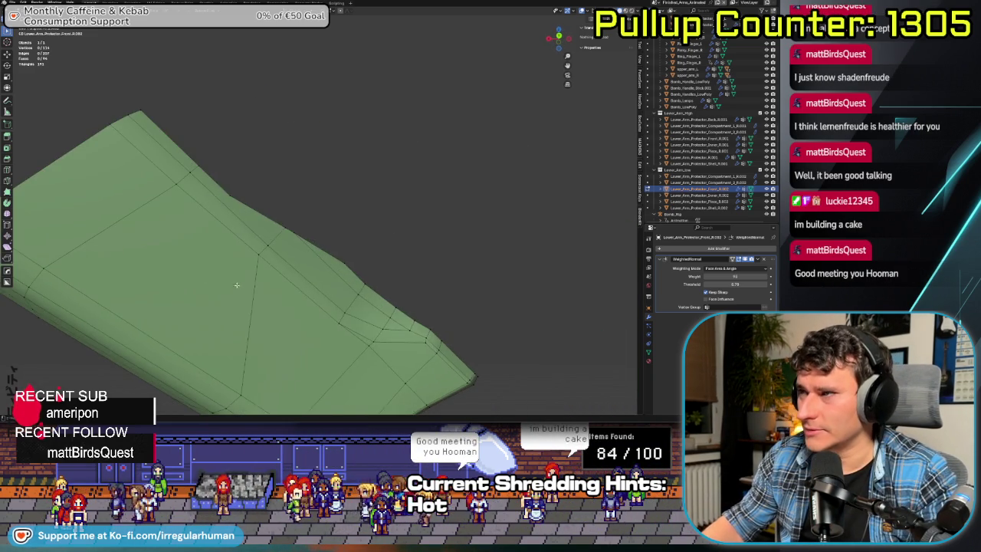
{"action": "middle_click_drag", "start_coordinate": [194, 257], "coordinate": [303, 284]}
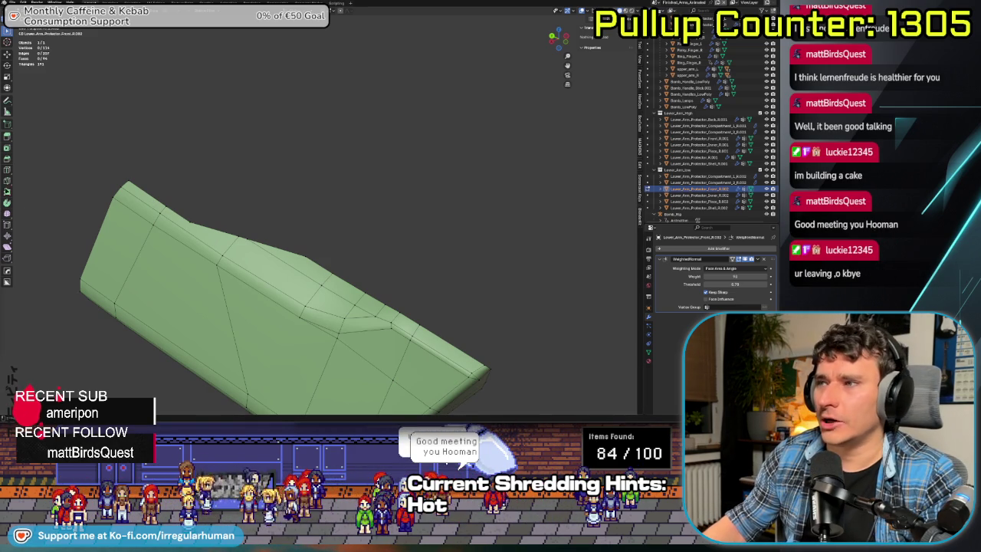
{"action": "middle_click_drag", "start_coordinate": [176, 230], "coordinate": [205, 227]}
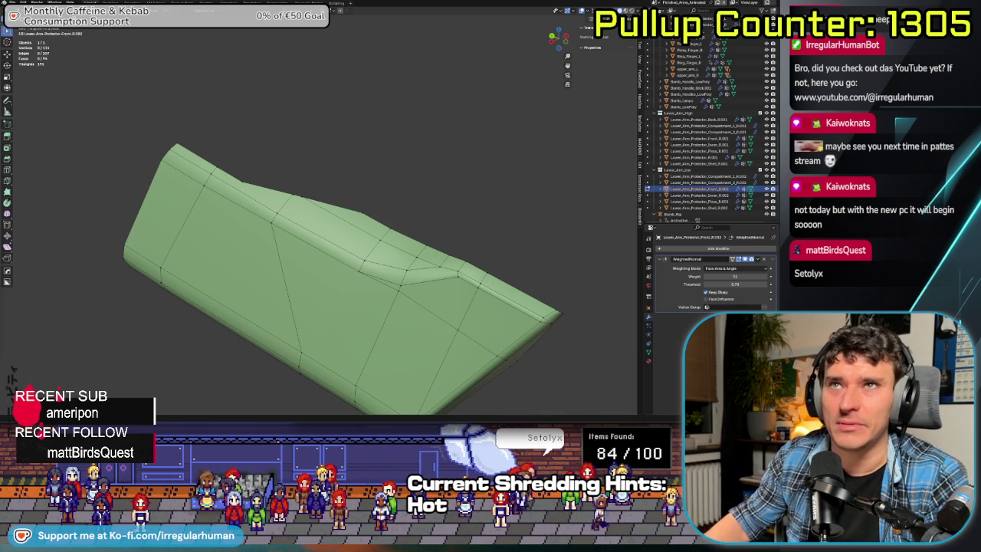
{"action": "key", "text": "super+Tab"}
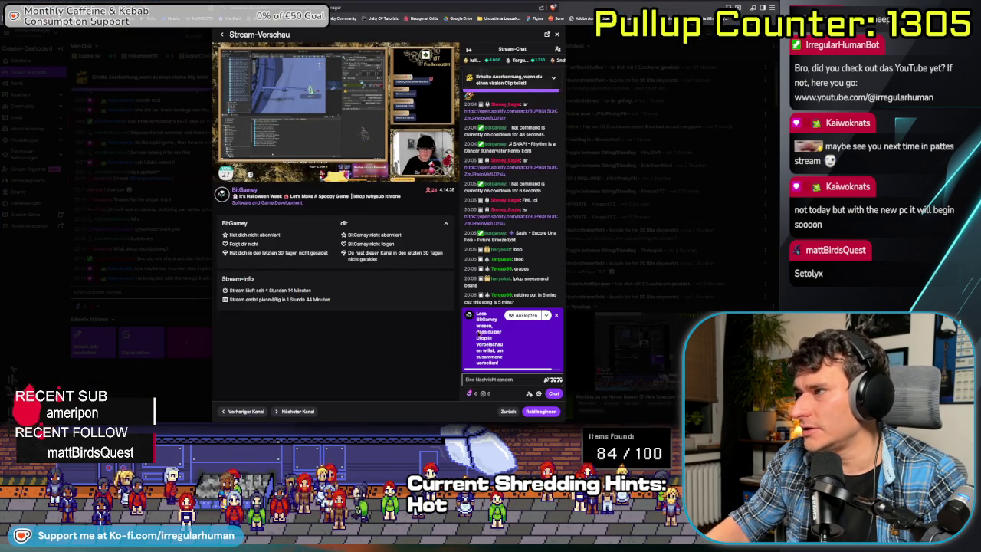
- Accept the raid channel's chat rules with 'Okay, verstanden!'
{"action": "left_click", "coordinate": [498, 379]}
{"action": "left_click", "coordinate": [513, 378]}
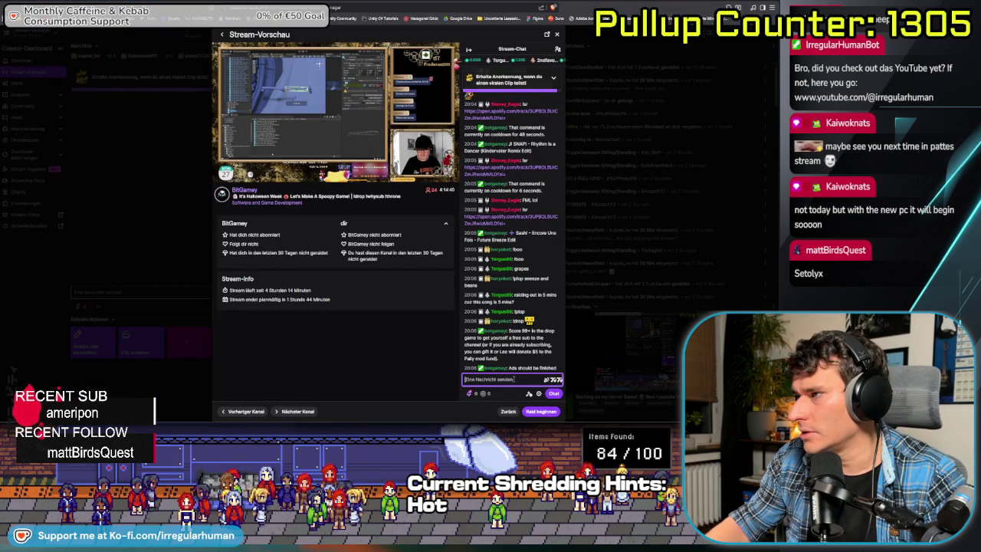